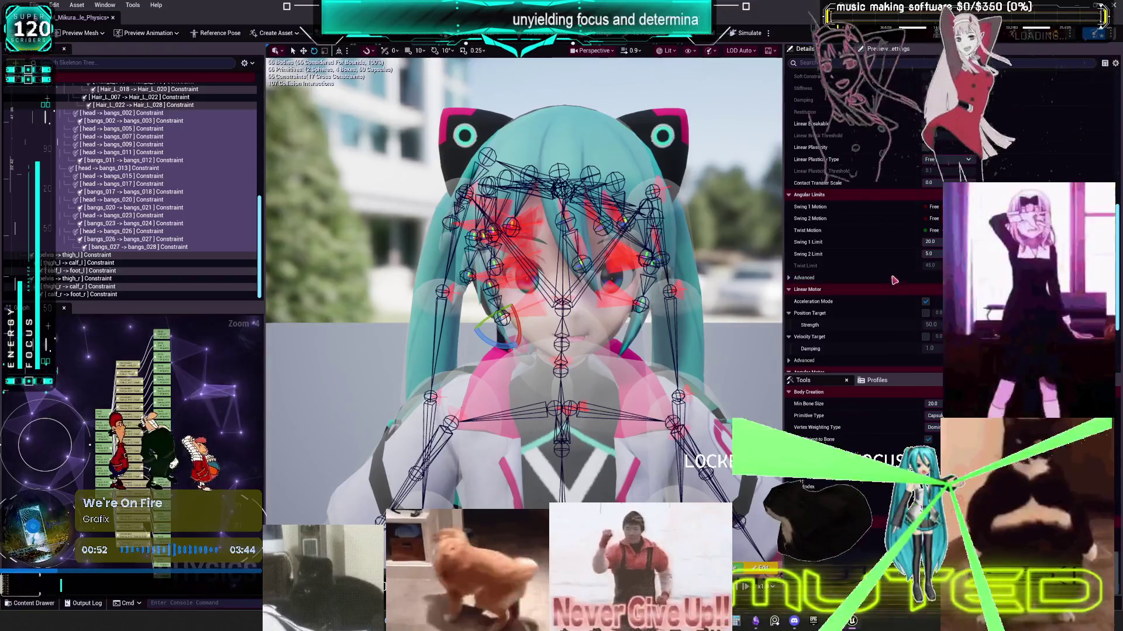
Step: Raise the angular motor strength from 50 to 100 and stop the simulation
scroll(892, 255, down, 4)
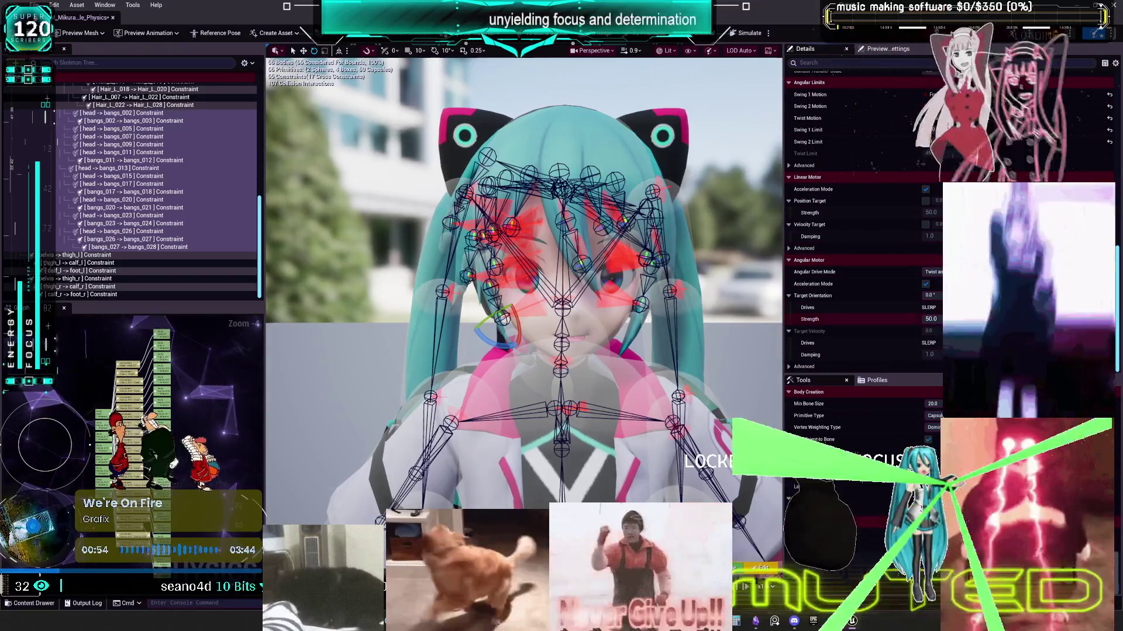
click(929, 319)
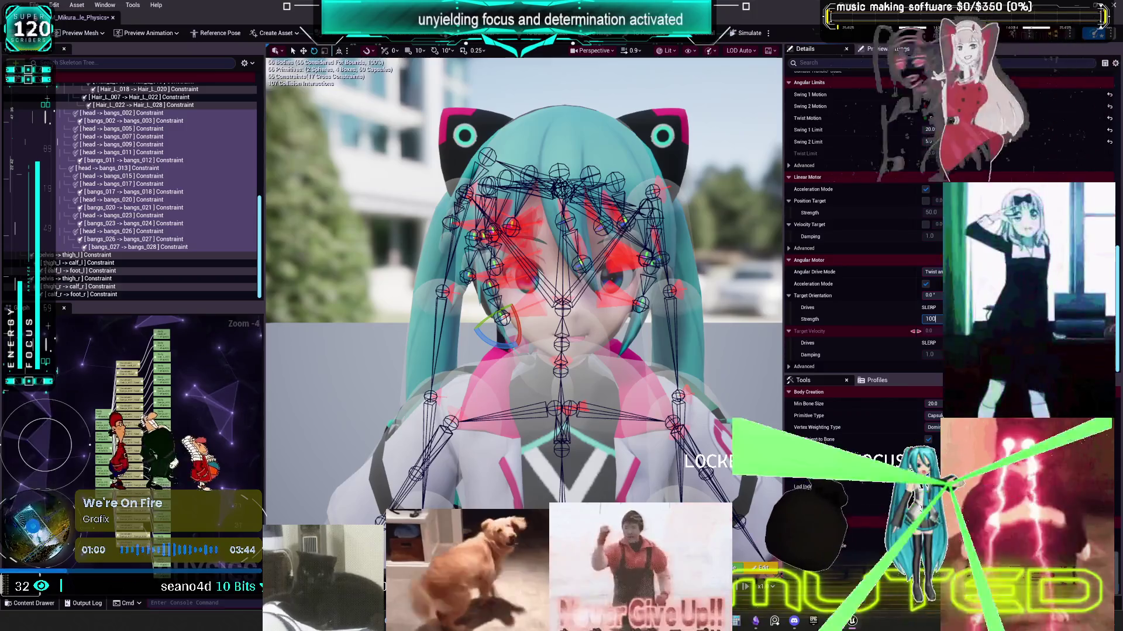
key(Return)
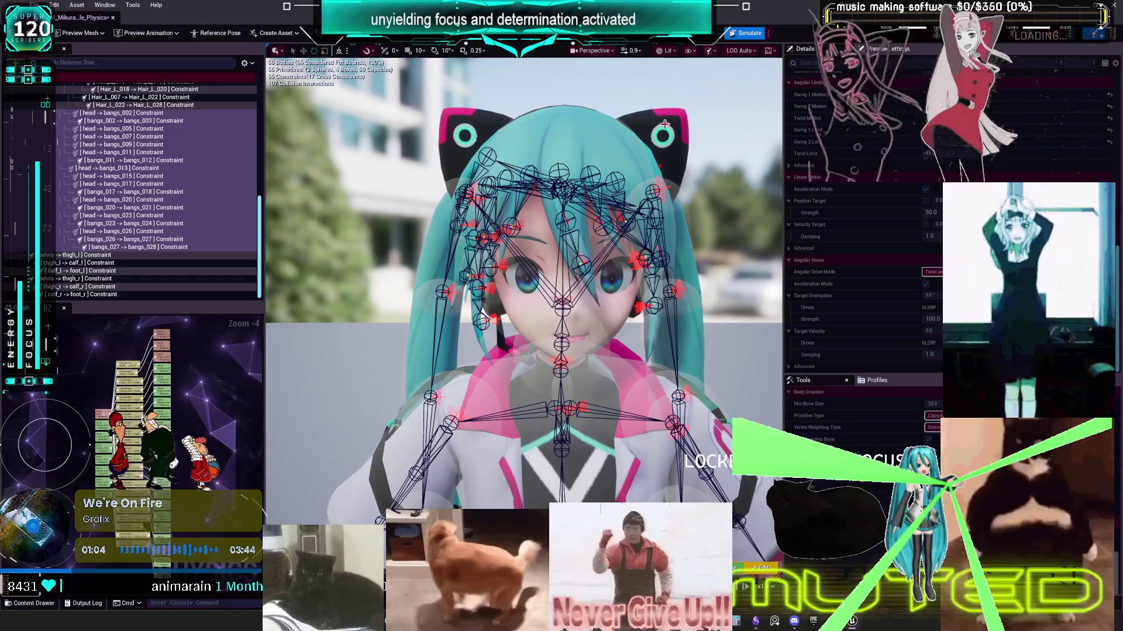
click(745, 32)
Step: Show physics body primitives in the skeleton tree, then simulate with the head capsule selected
scroll(154, 213, up, 4)
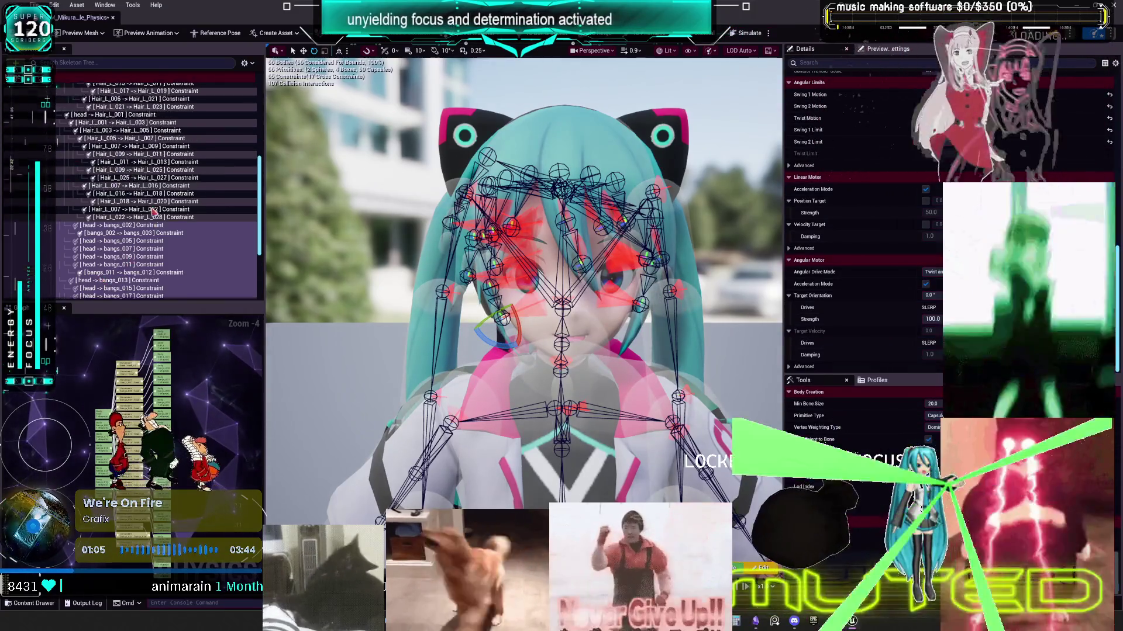
scroll(154, 213, up, 6)
click(244, 62)
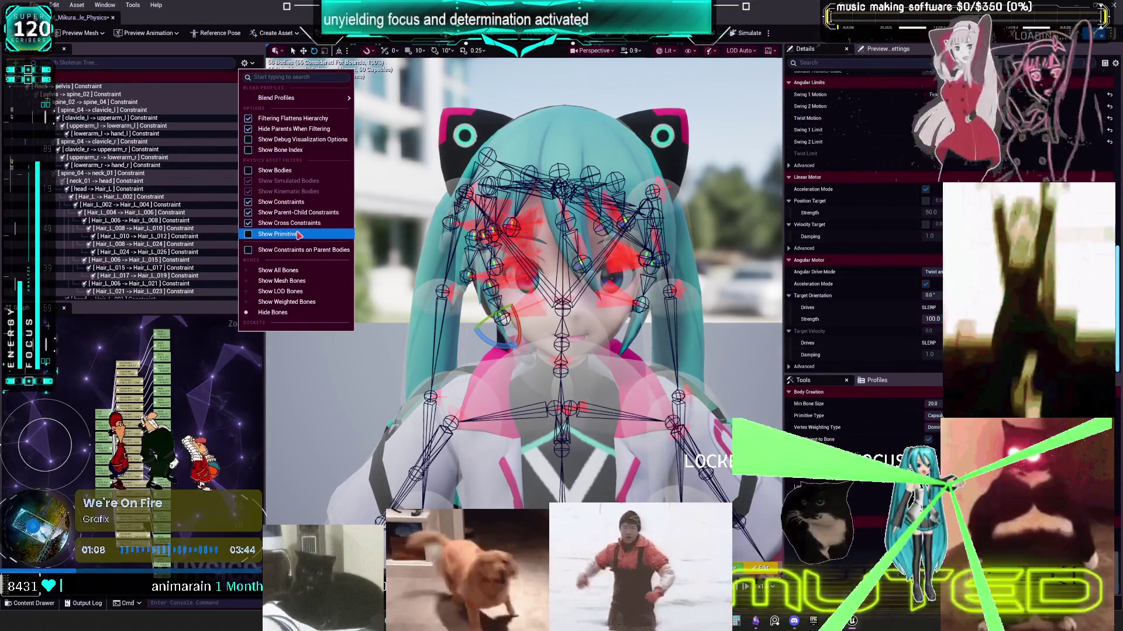
click(298, 234)
scroll(152, 193, down, 5)
scroll(129, 202, up, 5)
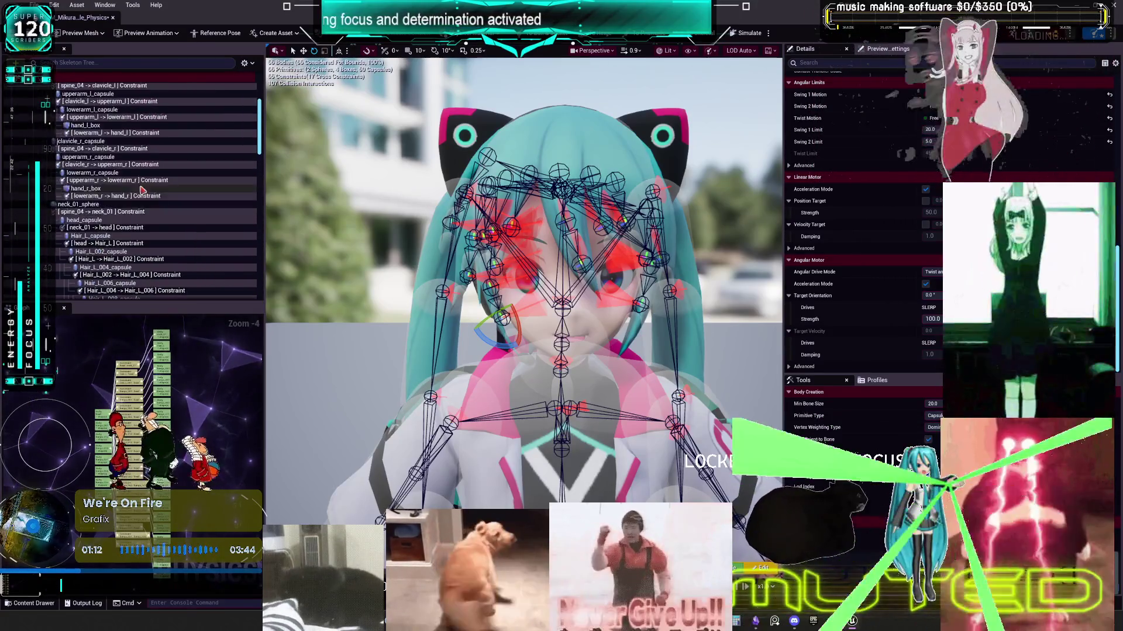
click(84, 234)
key(alt+s)
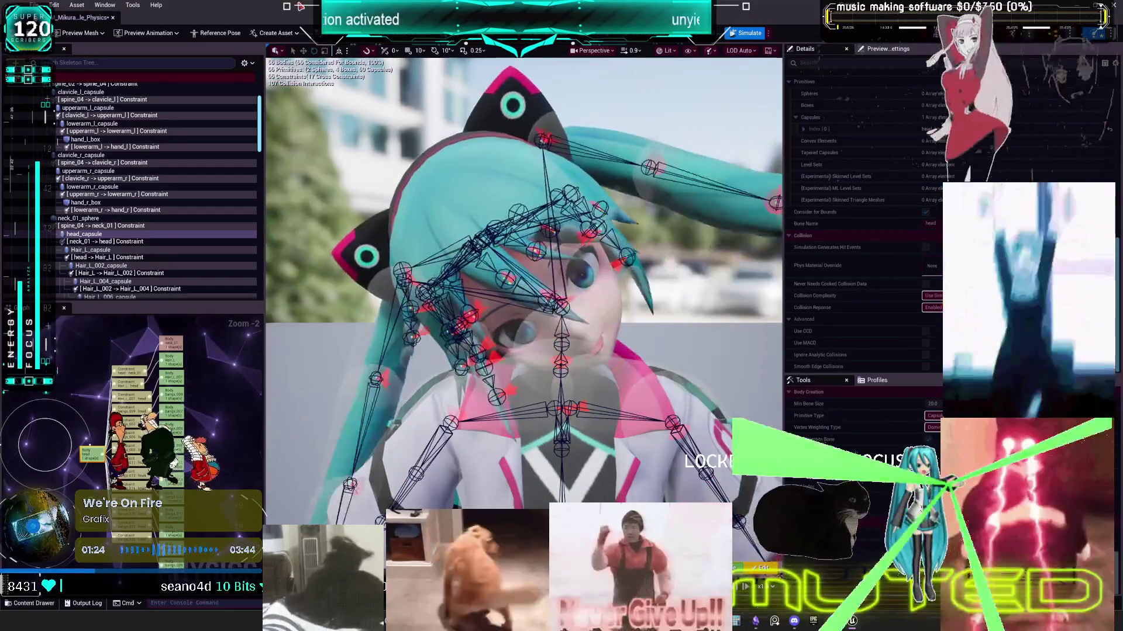
key(alt+s)
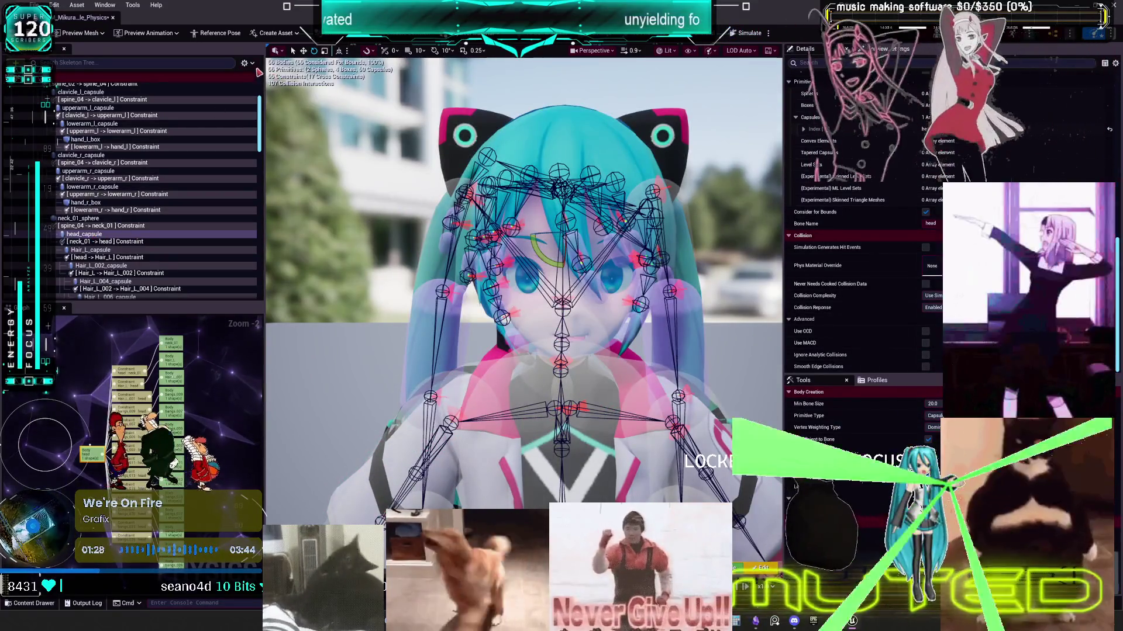
scroll(850, 157, up, 5)
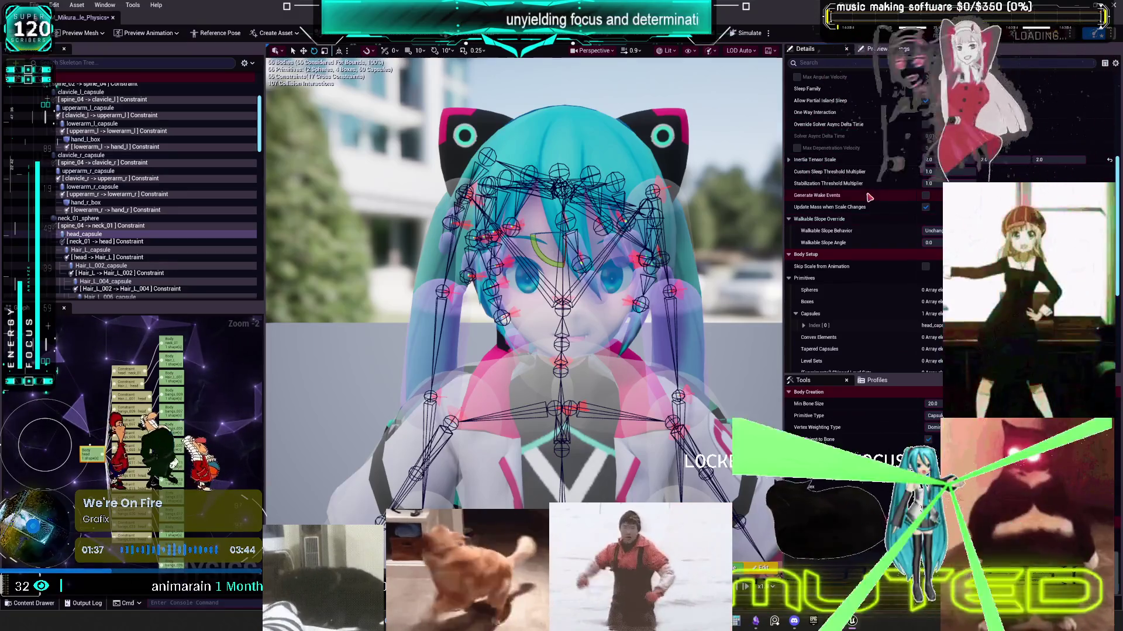
scroll(870, 197, up, 5)
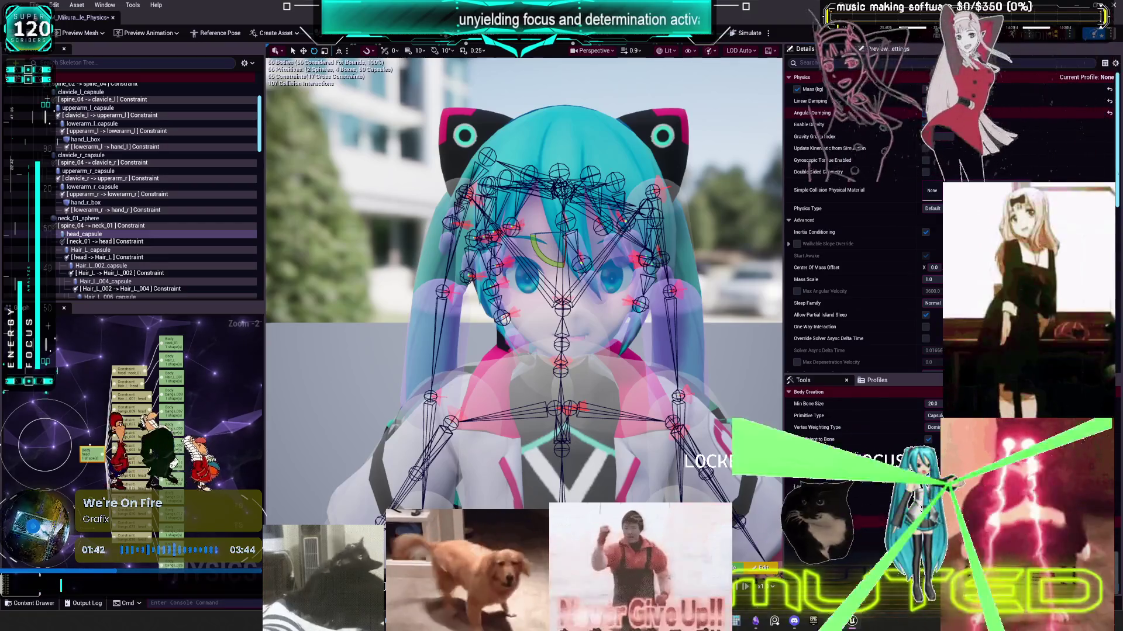
Step: Run a test physics simulation, stop it, and return to the level editor
click(750, 33)
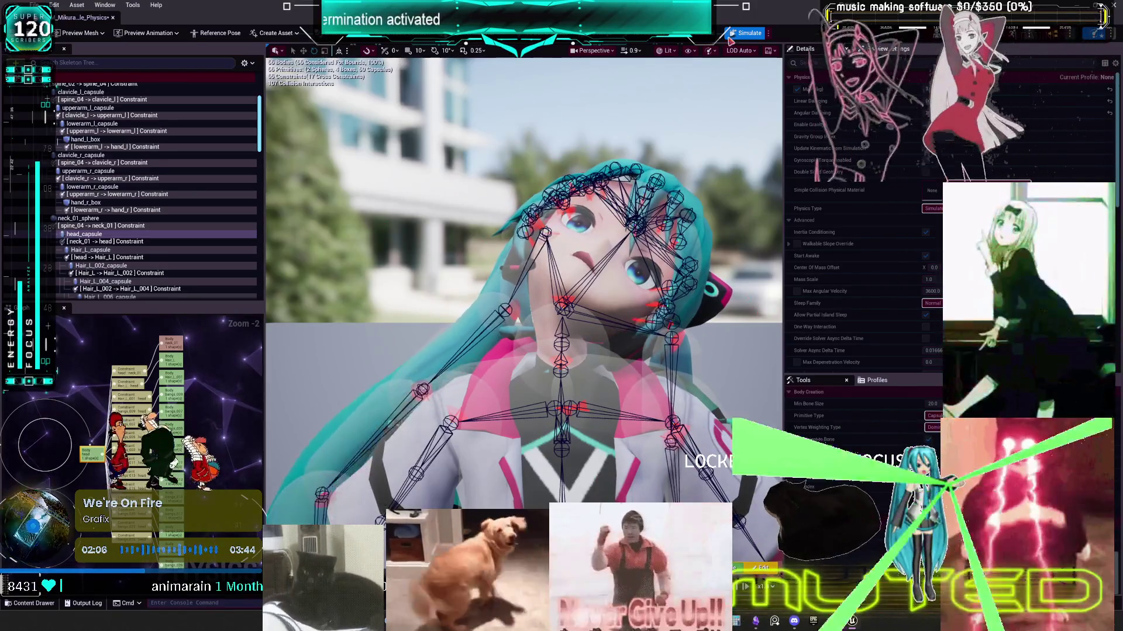
key(alt+s)
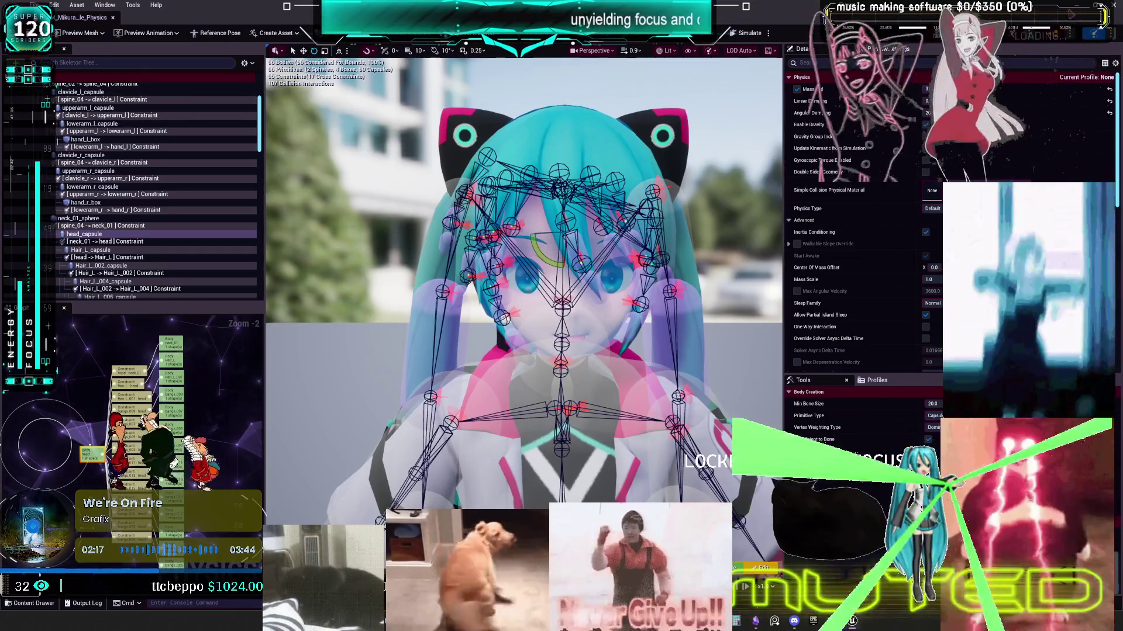
key(alt+Tab)
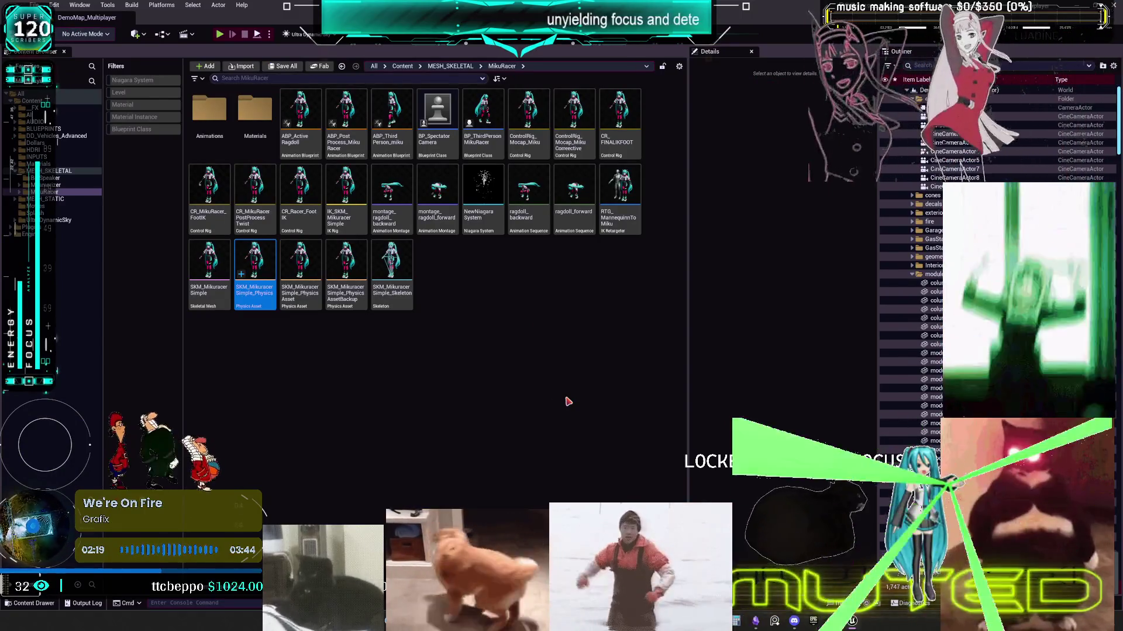
Step: Rename the physics asset to PHaT_MikuRacer and open the SKM_MikuracerSimple skeletal mesh
click(275, 298)
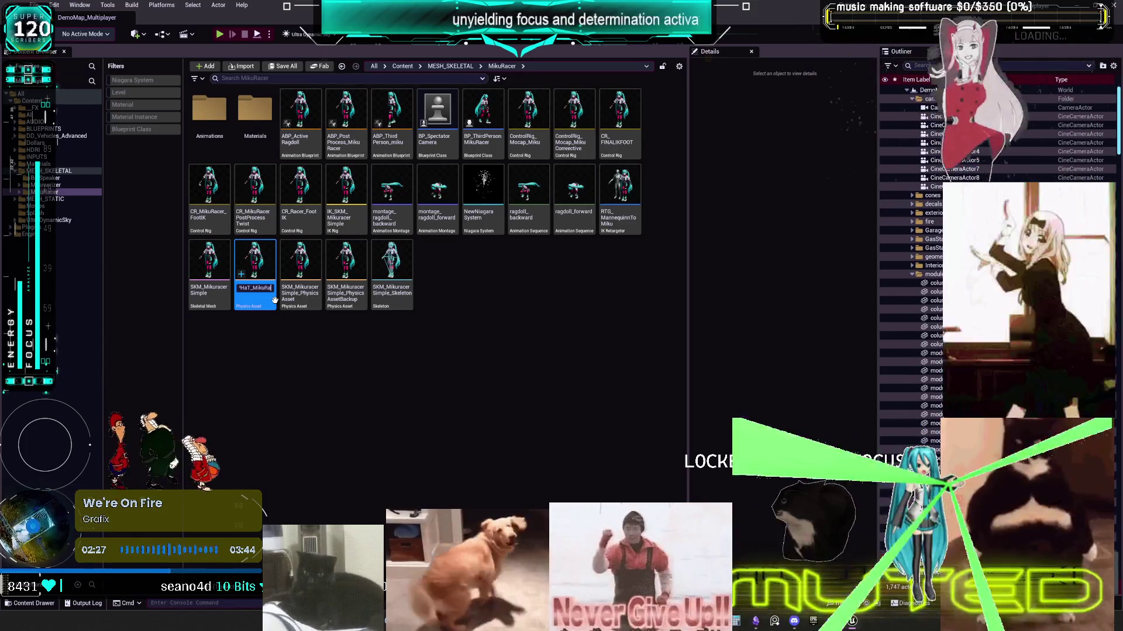
key(Return)
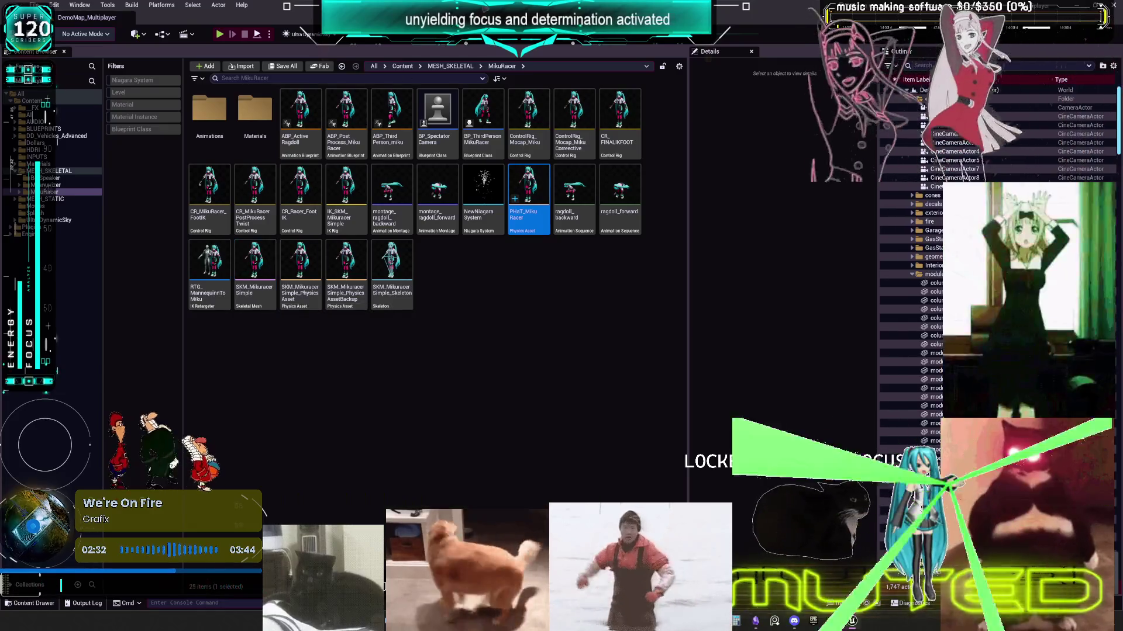
double_click(263, 266)
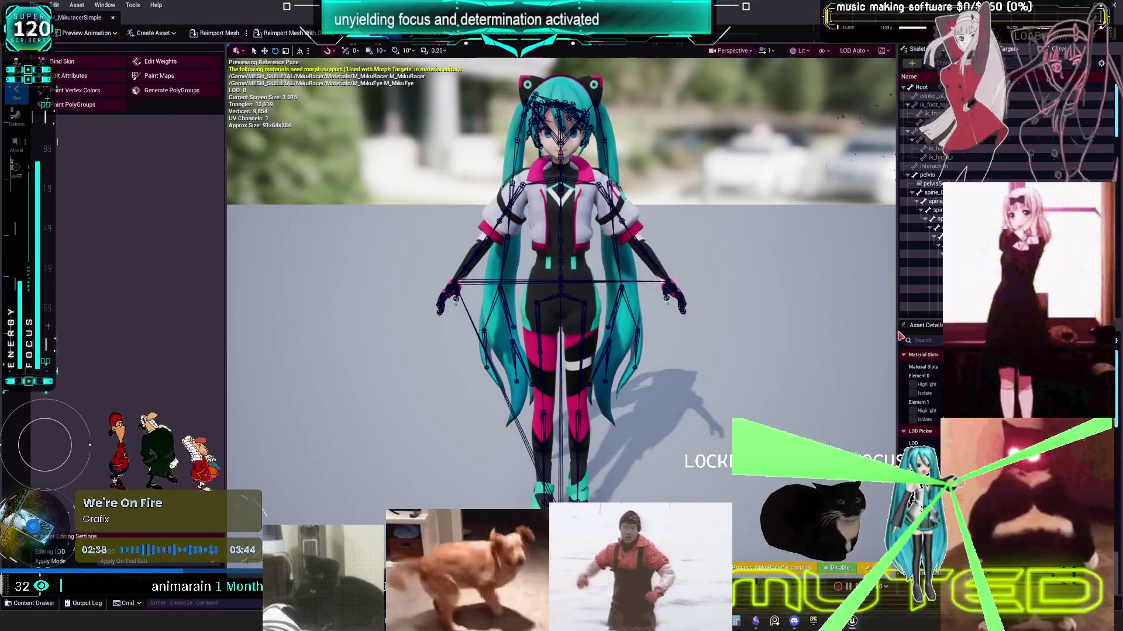
Step: Check out SKM_MikuracerSimple from the Physics section of its Asset Details
scroll(692, 445, down, 10)
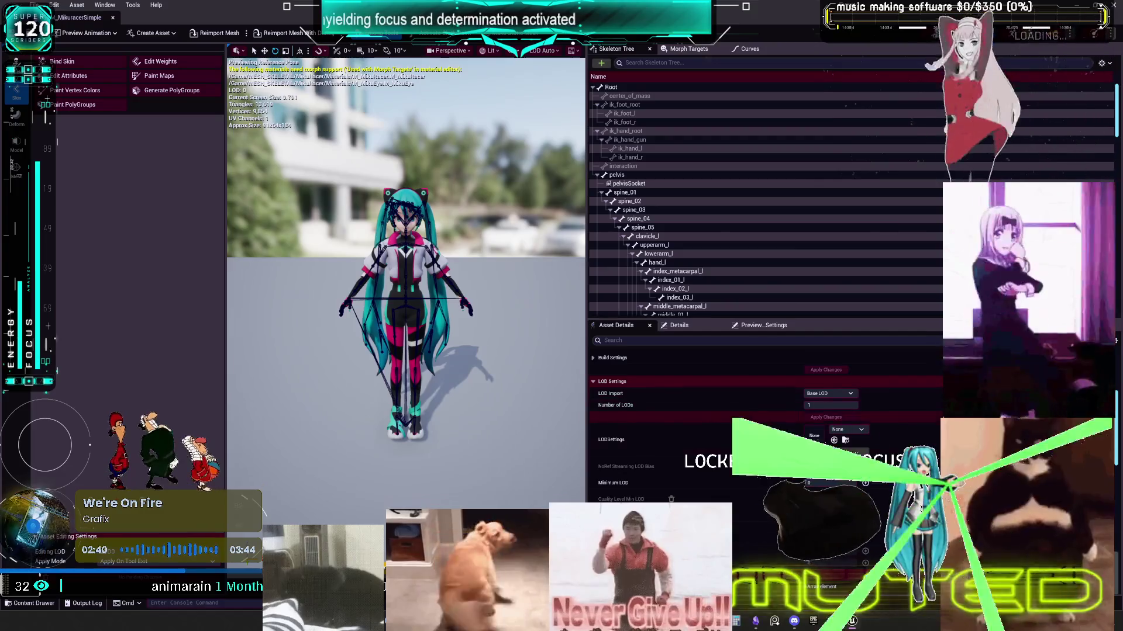
scroll(696, 436, down, 5)
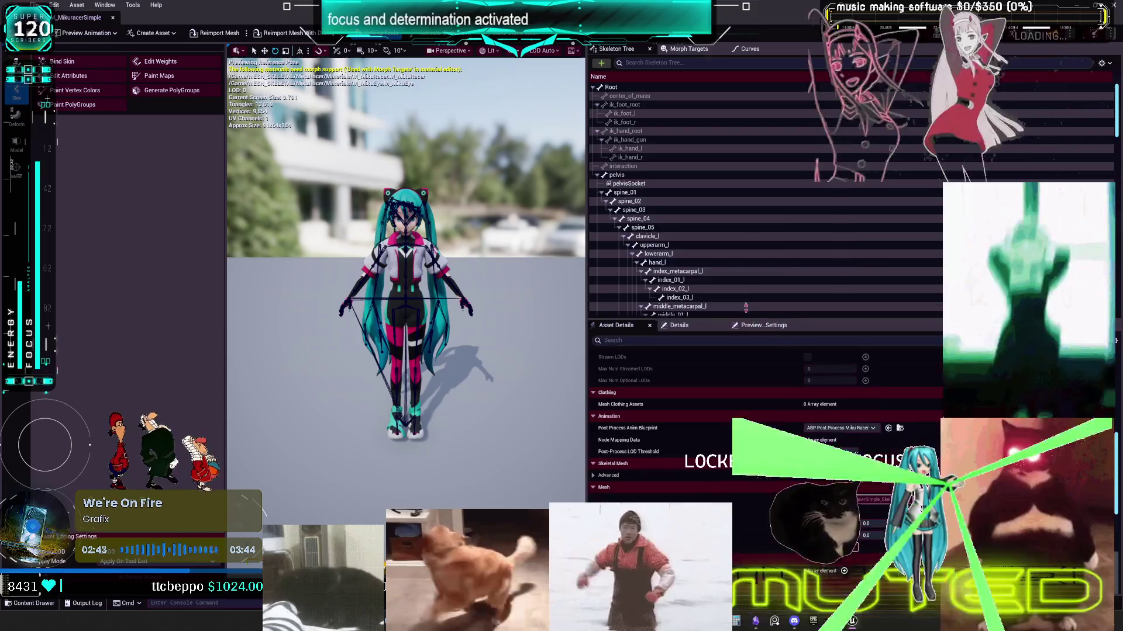
drag(744, 313, 744, 143)
scroll(744, 234, down, 5)
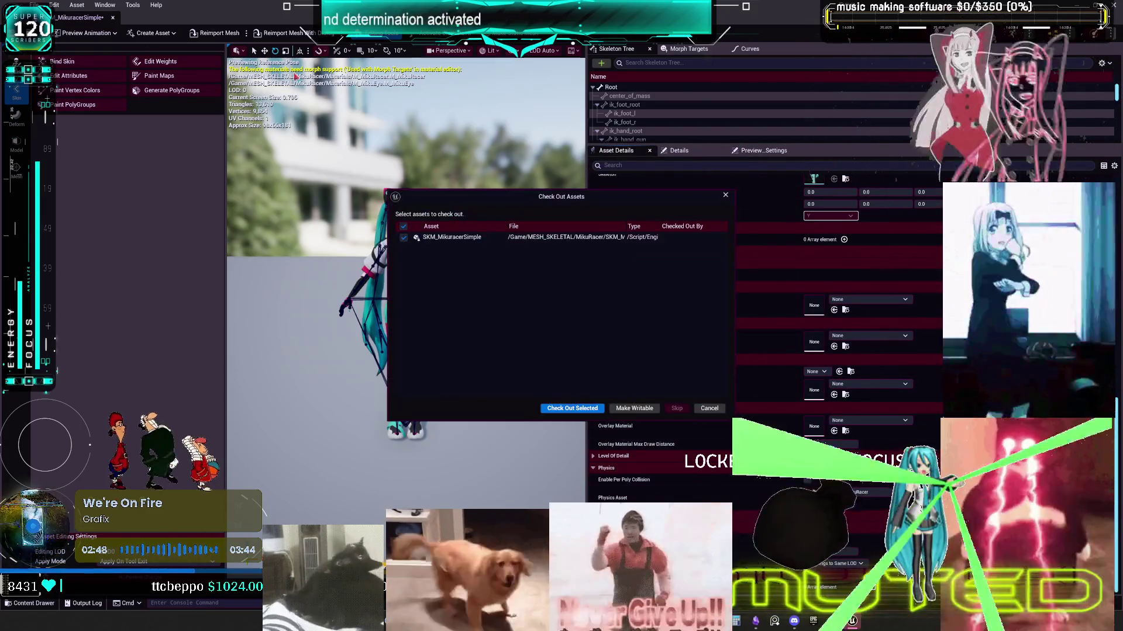
click(596, 409)
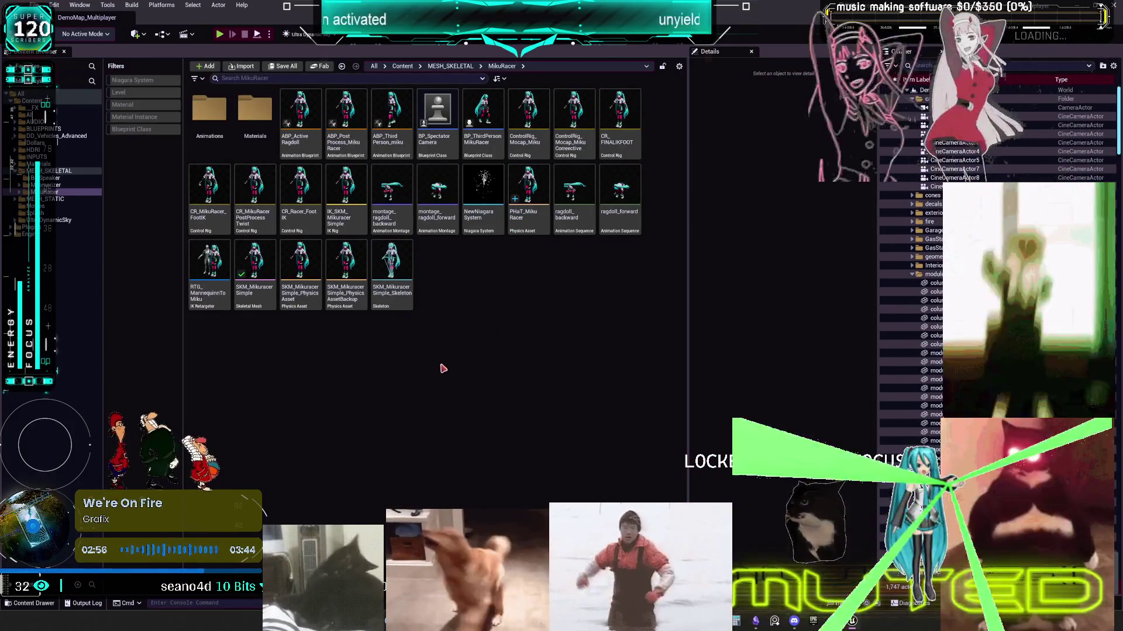
Step: Delete the old SKM_MikuracerSimple physics asset and its backup copy
click(353, 294)
ctrl+click(316, 290)
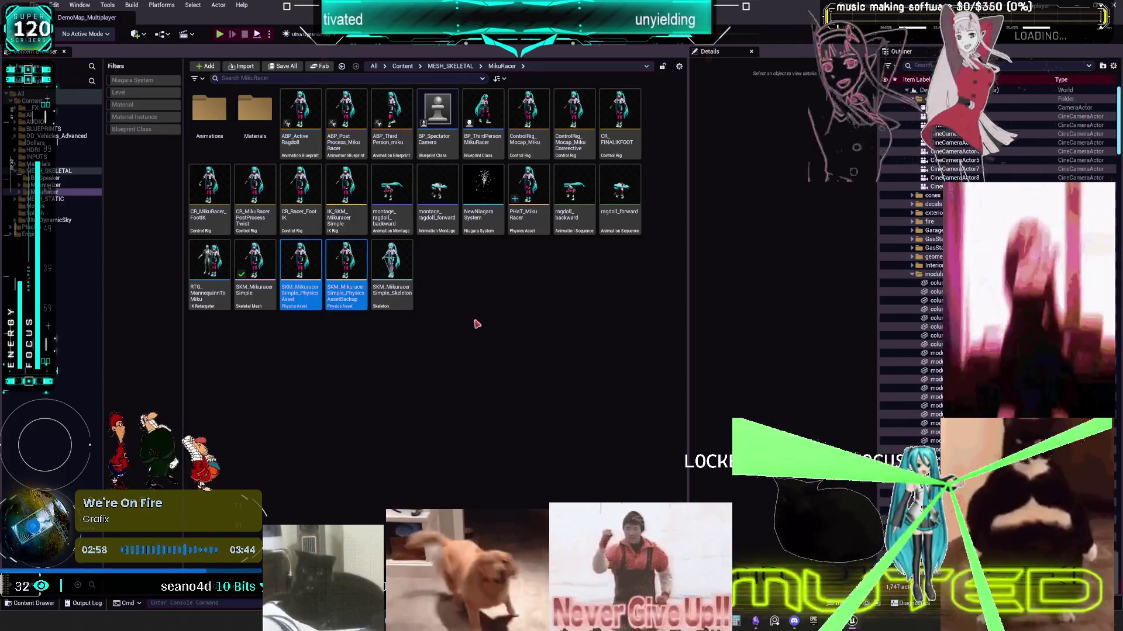
key(Delete)
click(529, 455)
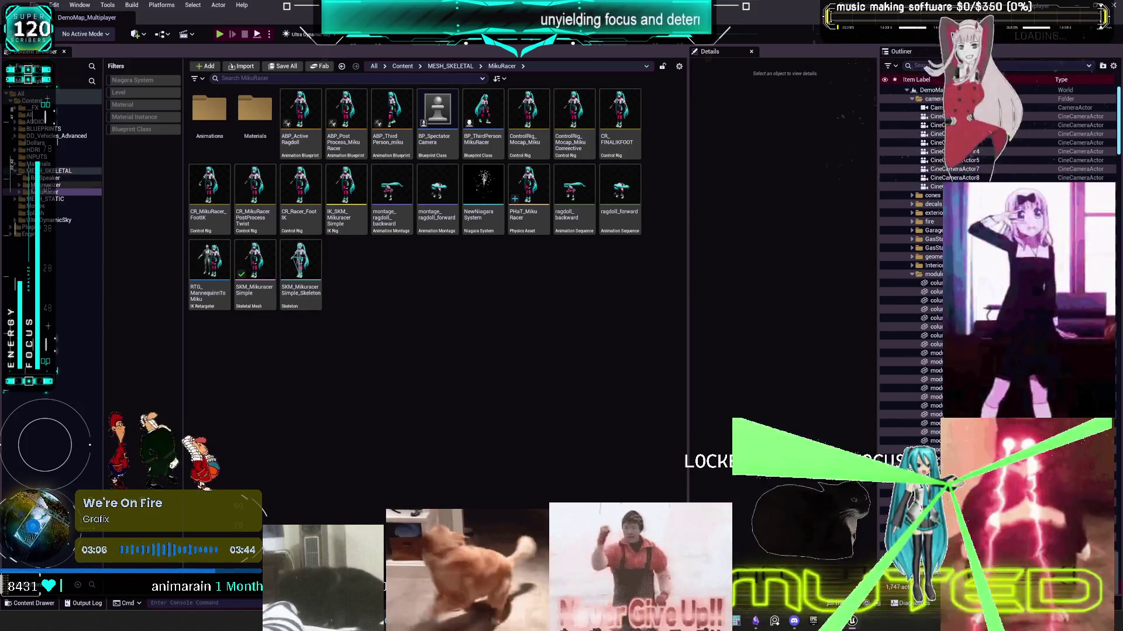
click(358, 103)
click(124, 63)
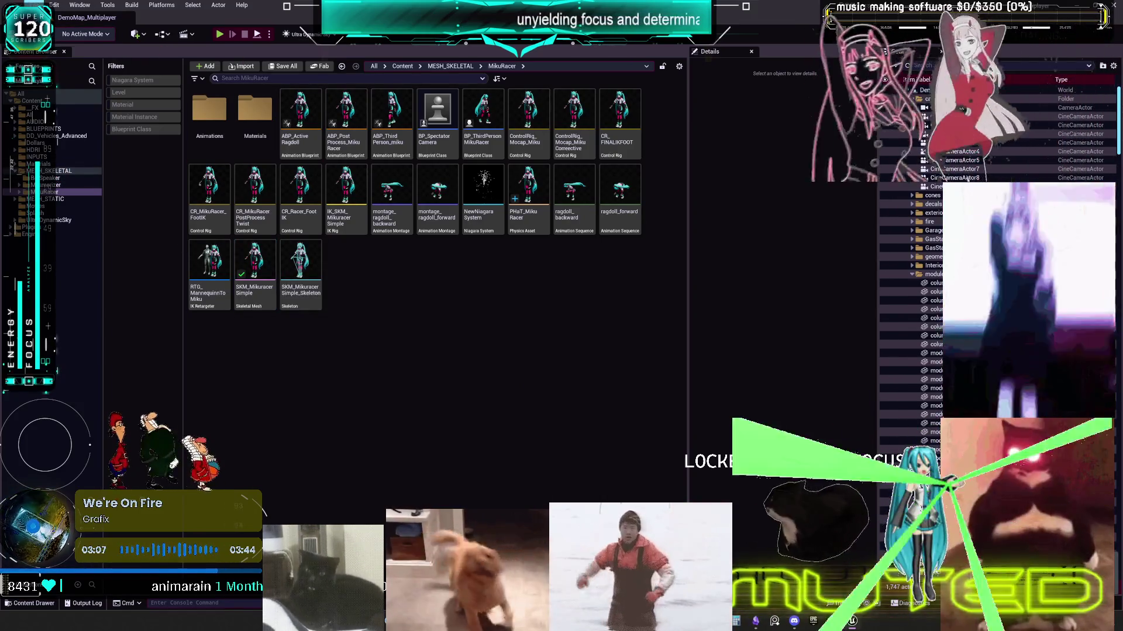
Step: Start migrating, with only PHaT_MikuRacer included from the MikuRacer folder
right_click(530, 189)
mouse_move(619, 273)
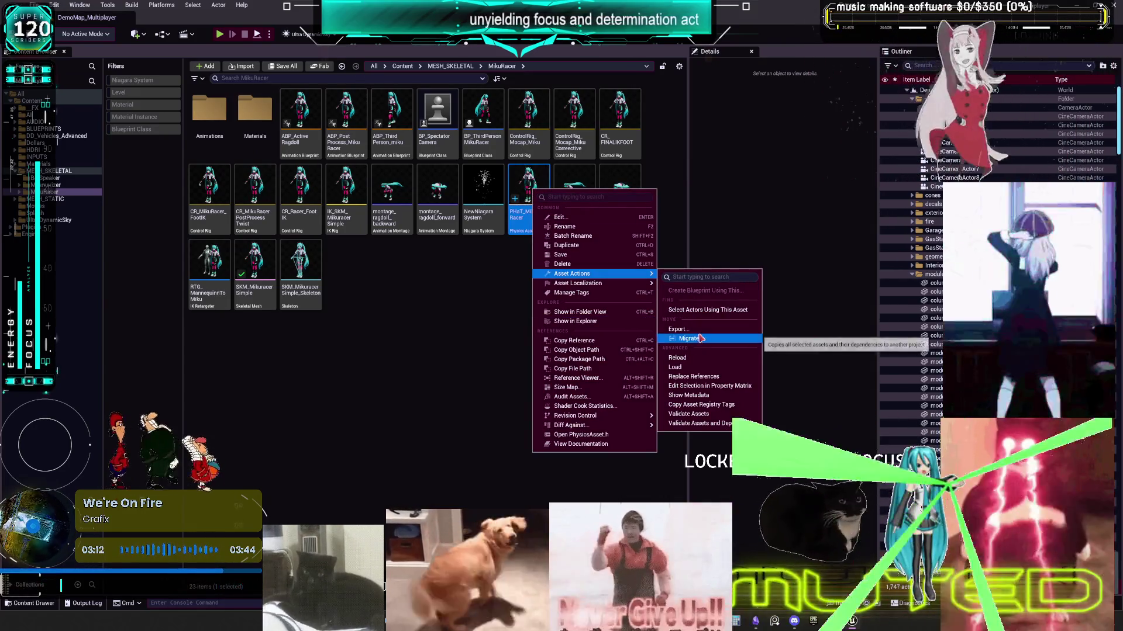
click(693, 339)
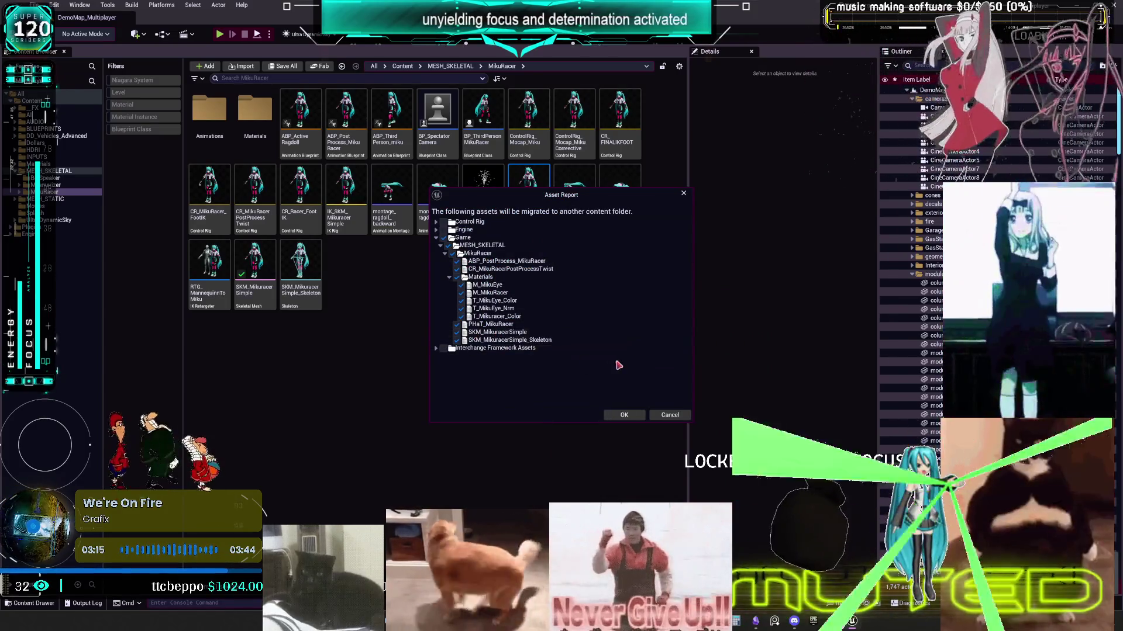
click(455, 253)
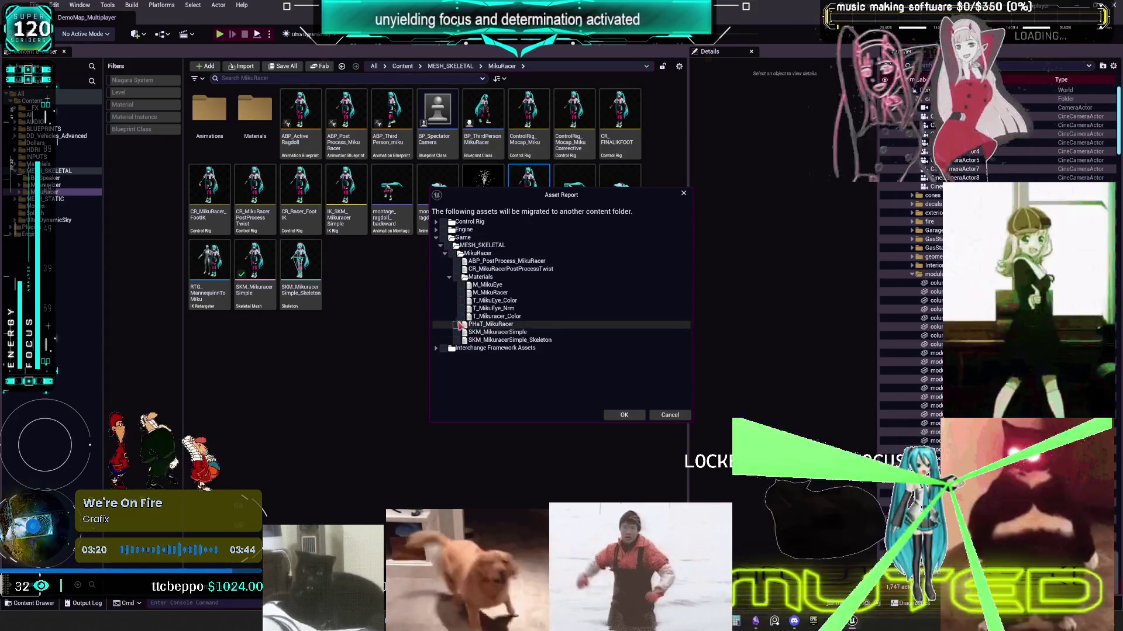
click(456, 326)
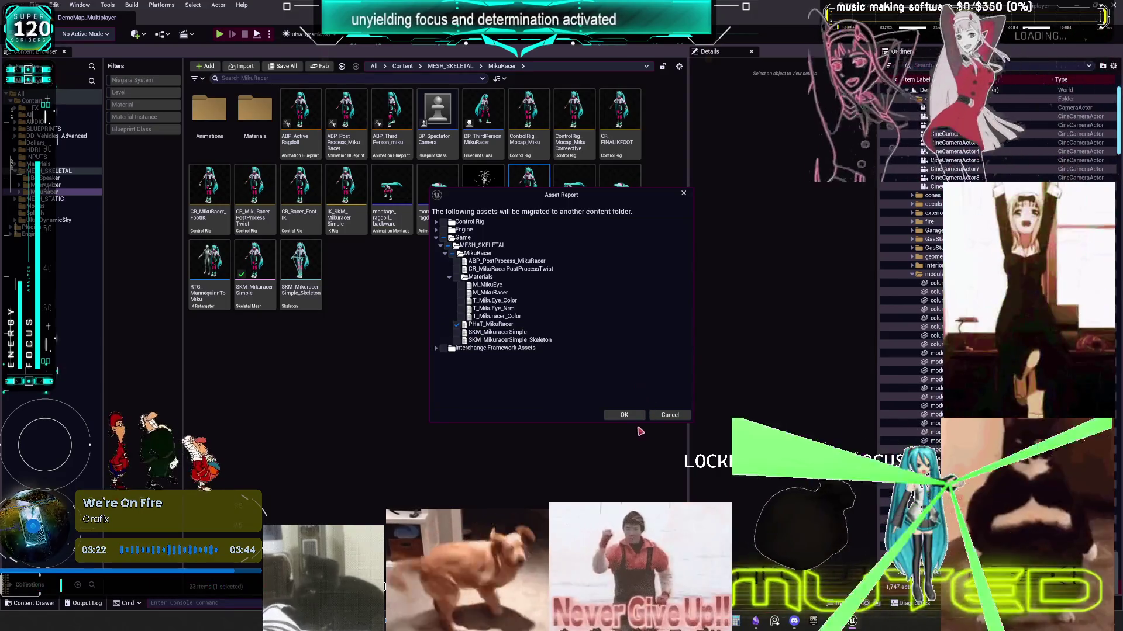
click(625, 417)
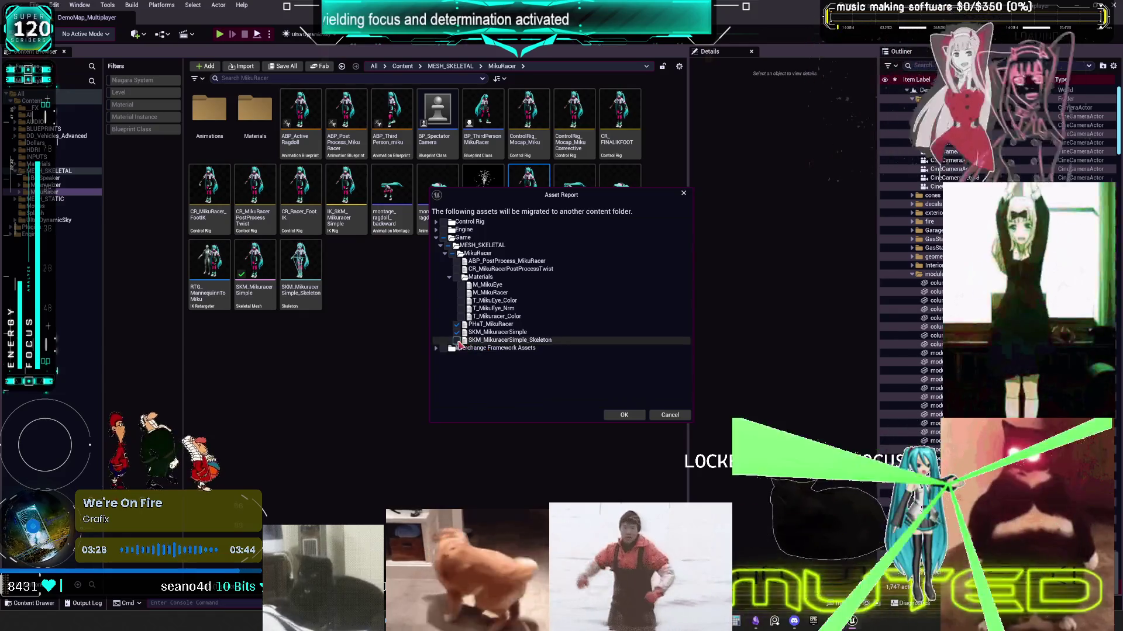
Step: Migrate into the Multiplayer - Copy project's Content folder, overwriting existing assets
click(625, 414)
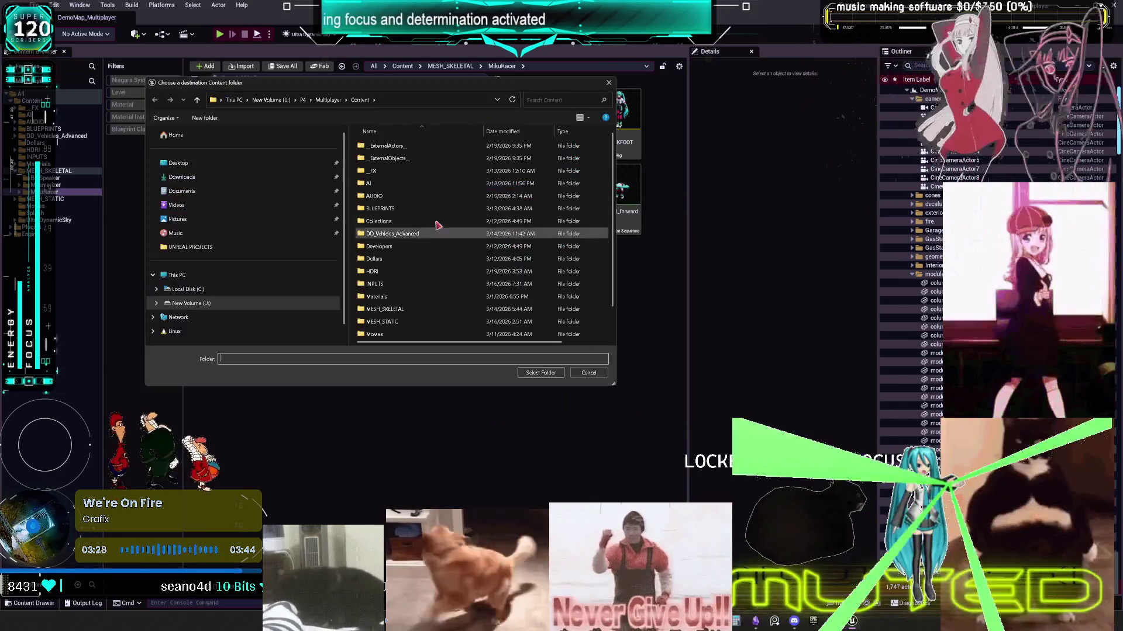
click(303, 100)
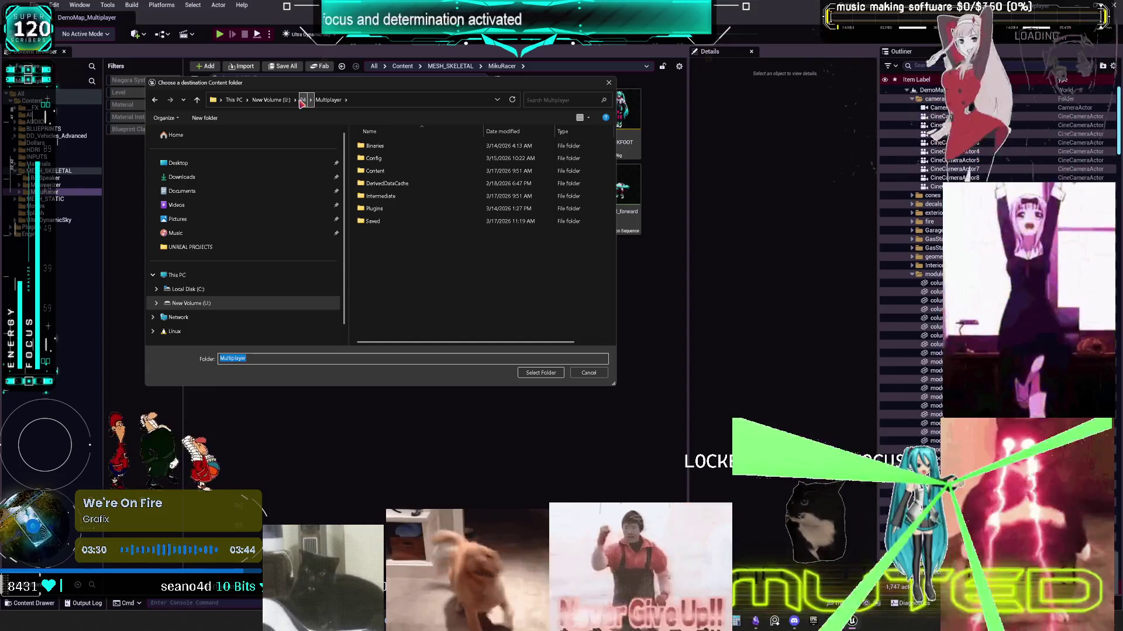
click(387, 173)
double_click(387, 171)
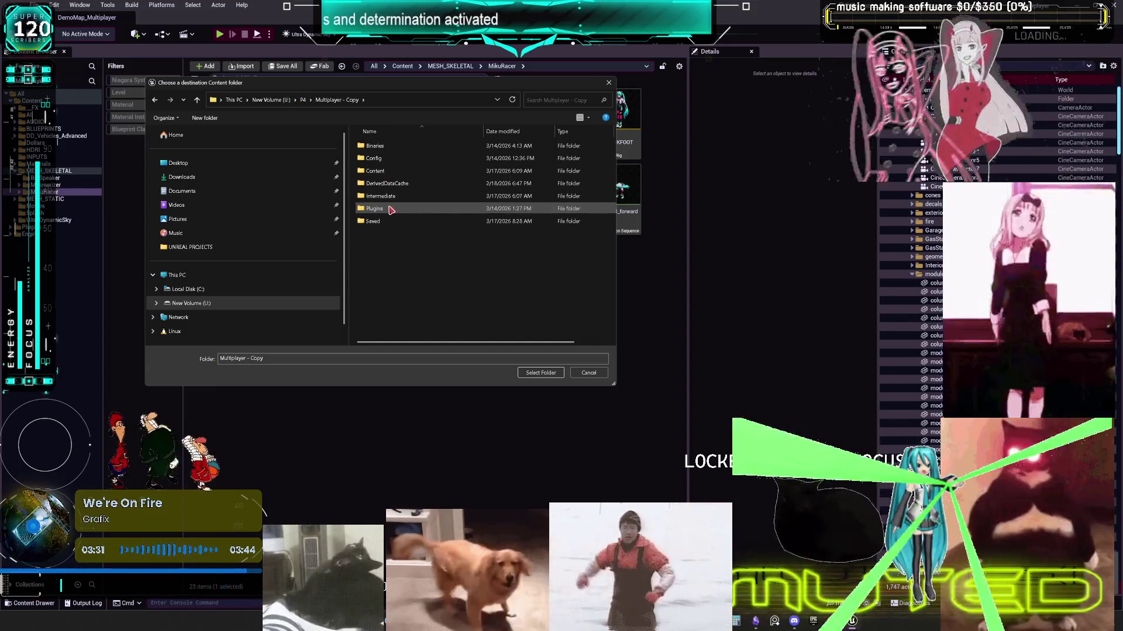
double_click(383, 183)
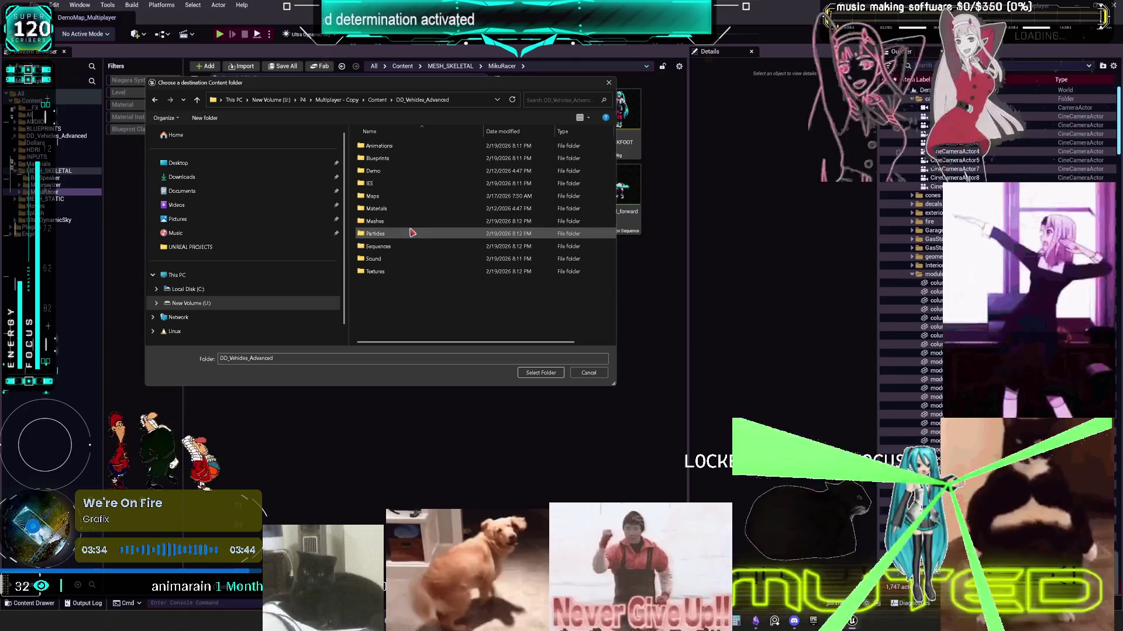
click(540, 372)
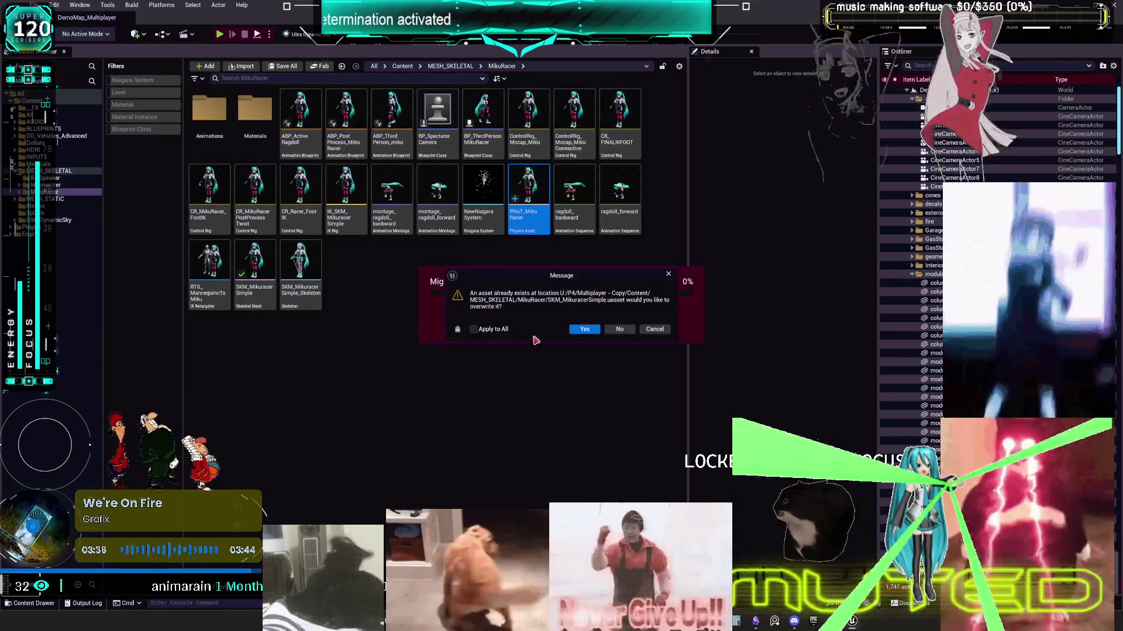
click(585, 331)
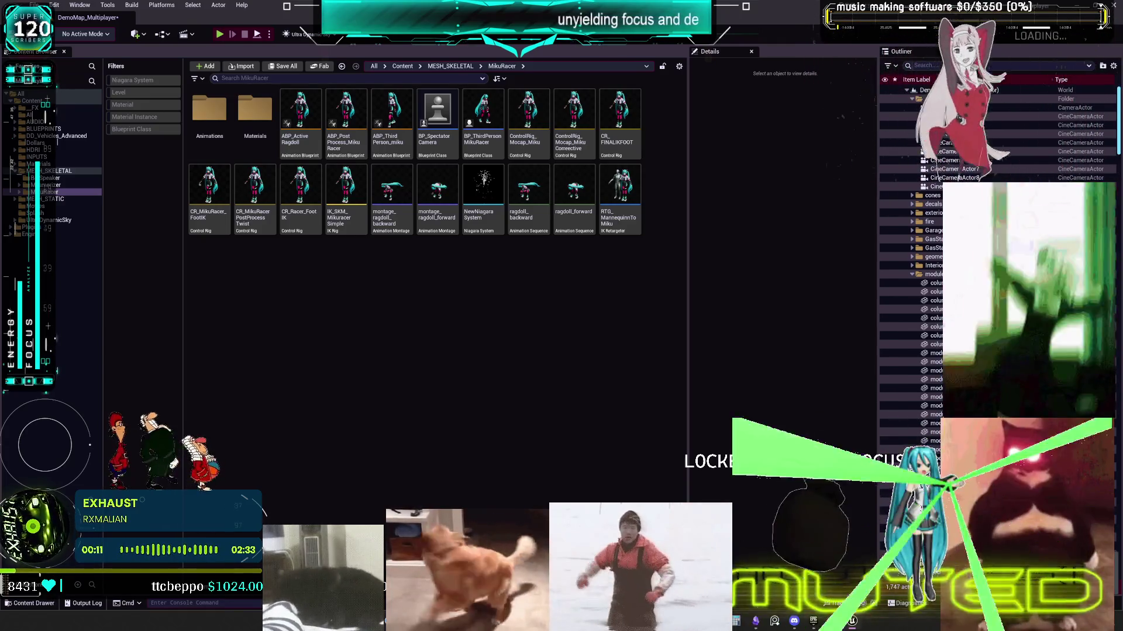
Step: Close the editor, saving DemoMap_Multiplayer when prompted
click(822, 621)
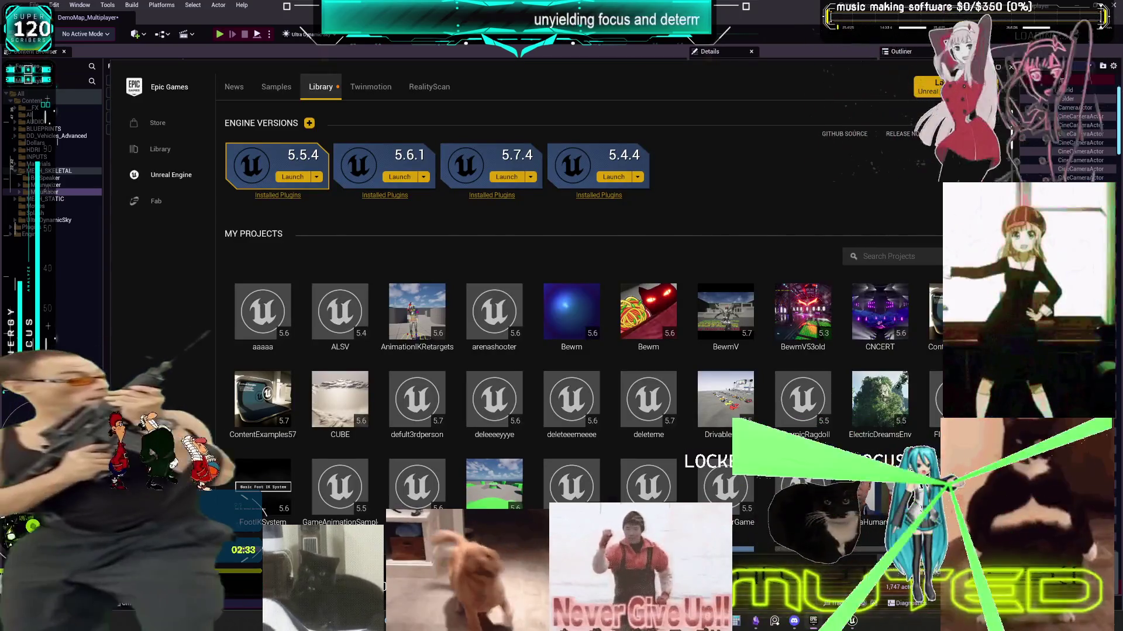
key(alt+Tab)
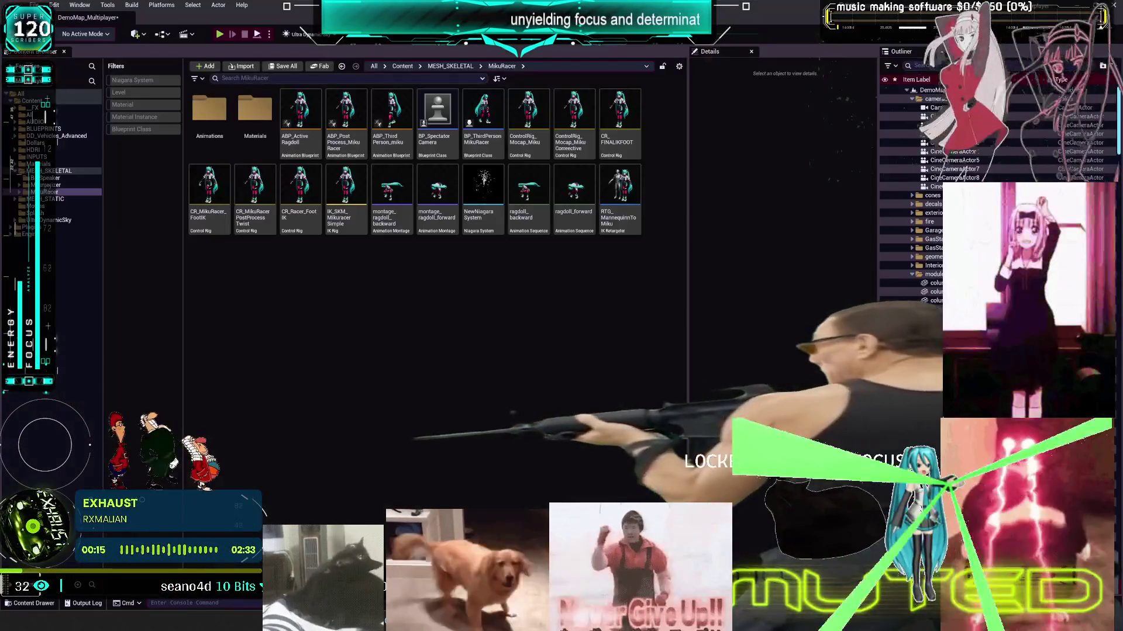
key(ctrl+shift+s)
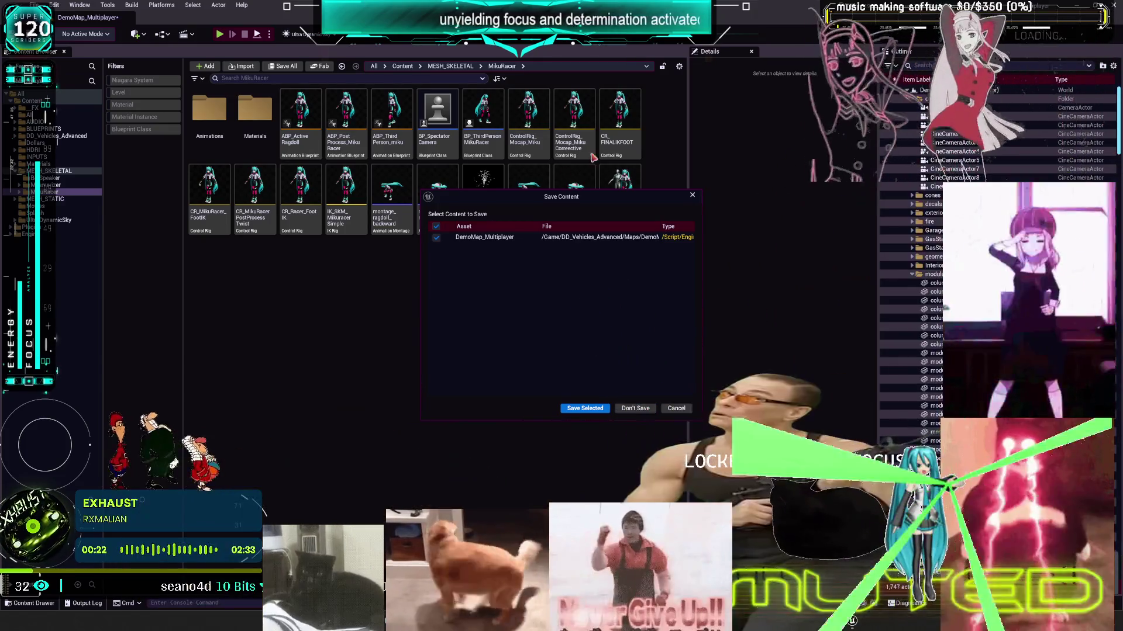
click(598, 409)
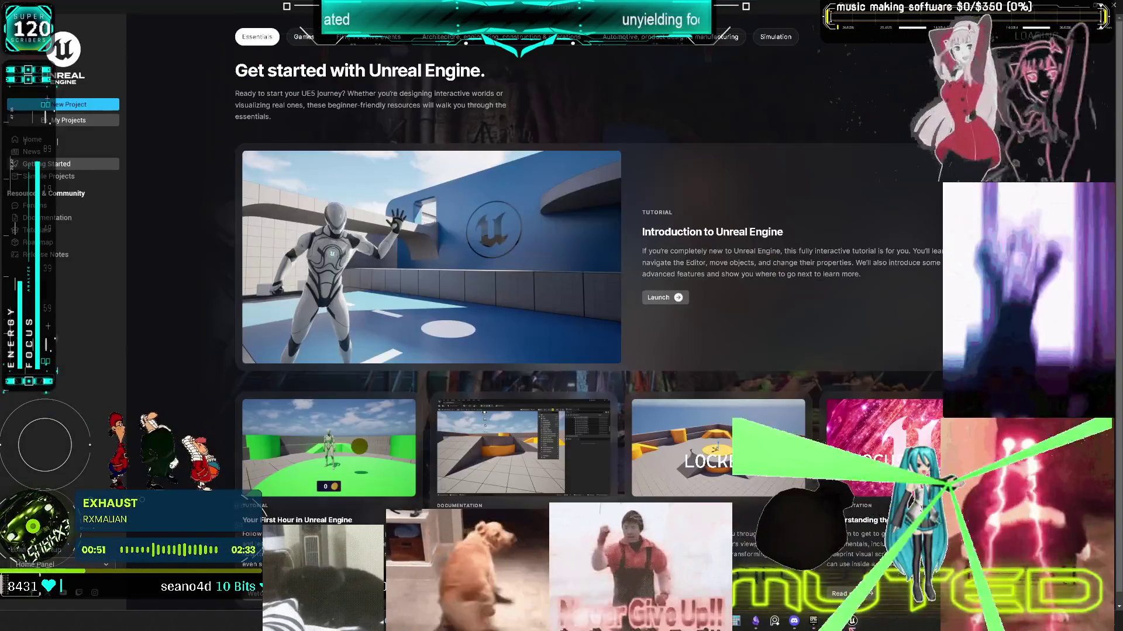
Step: Open Multiplayer.uproject from the Multiplayer - Copy folder through My Projects
click(85, 120)
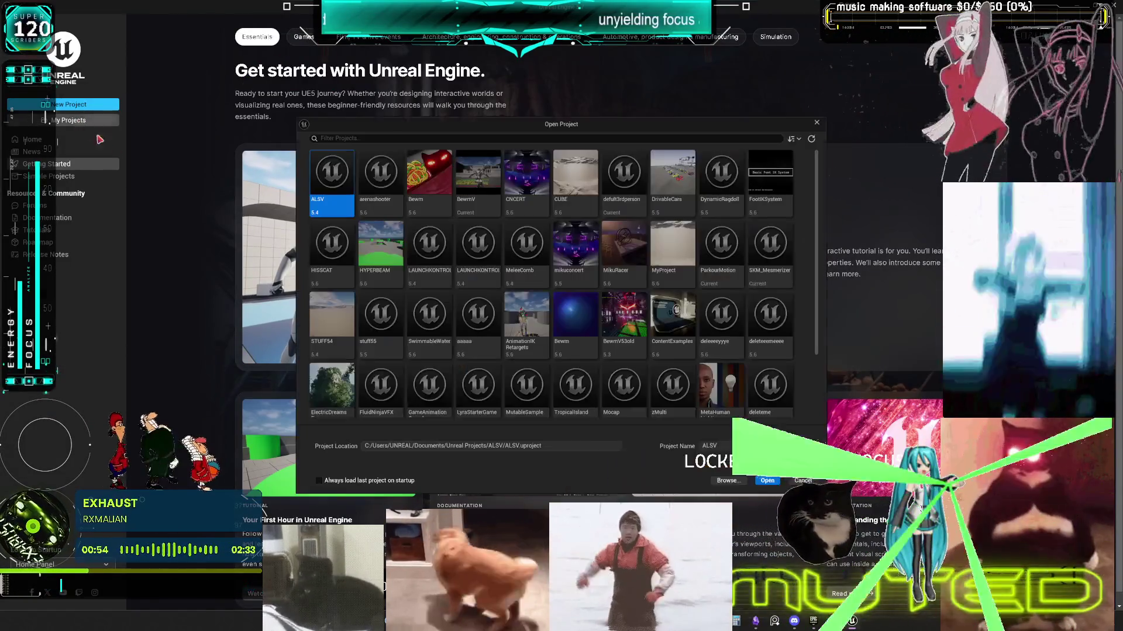
click(727, 481)
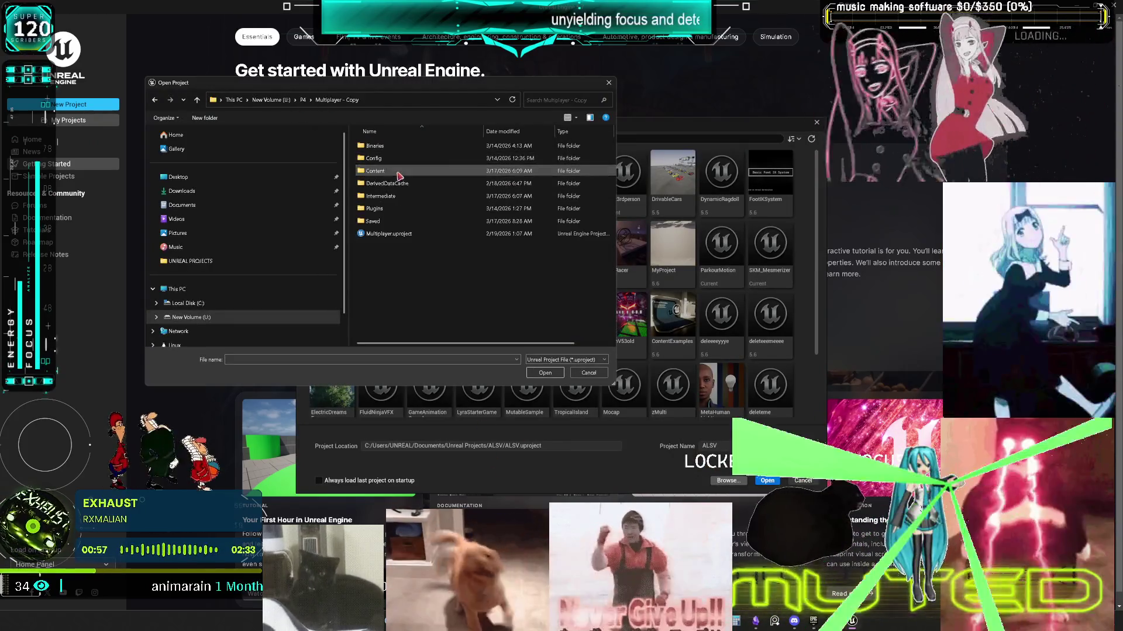
double_click(387, 233)
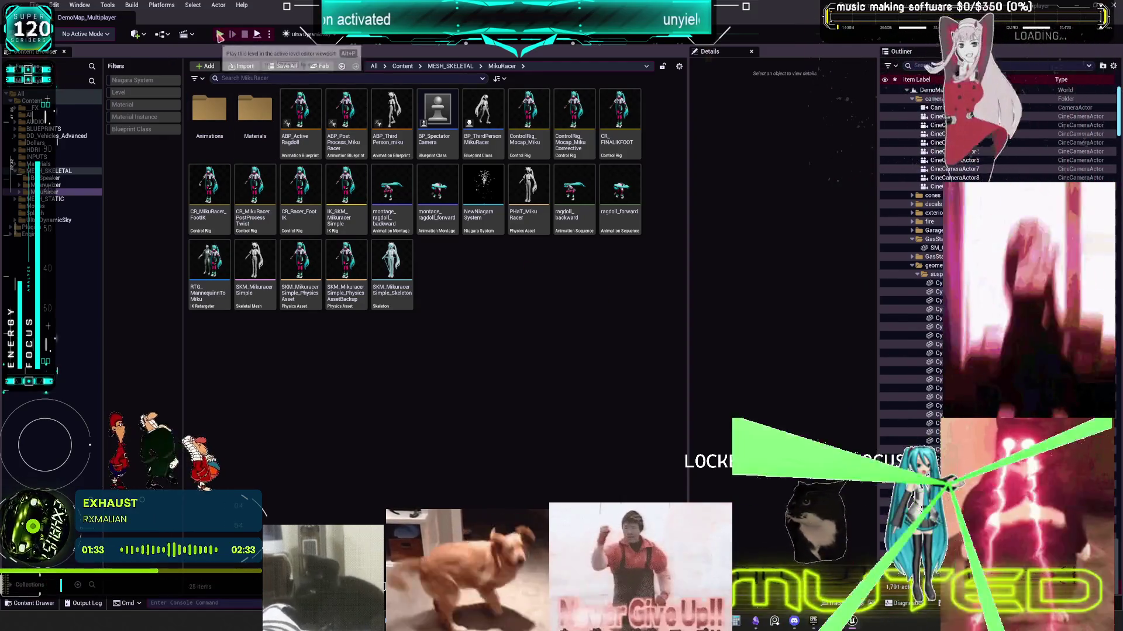
double_click(533, 228)
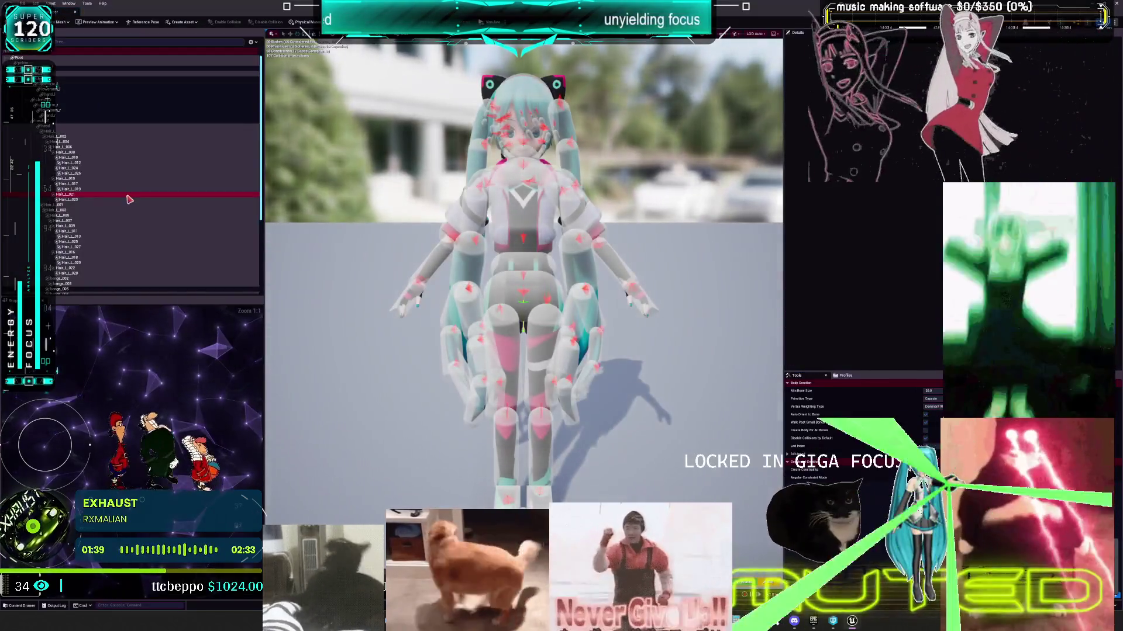
click(117, 158)
click(69, 242)
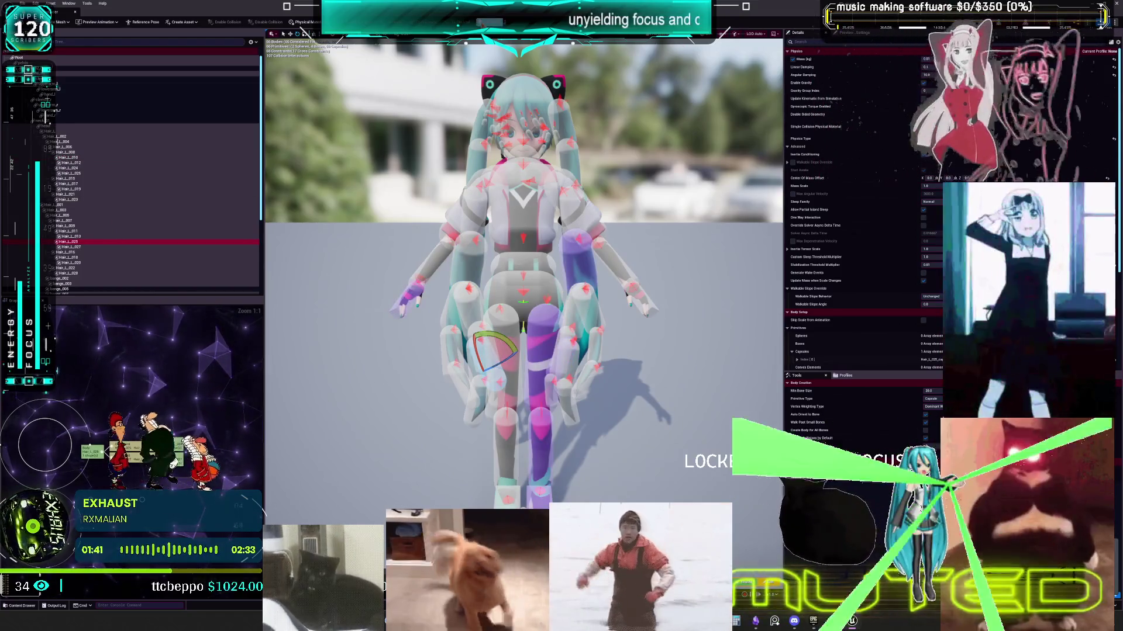
key(alt+s)
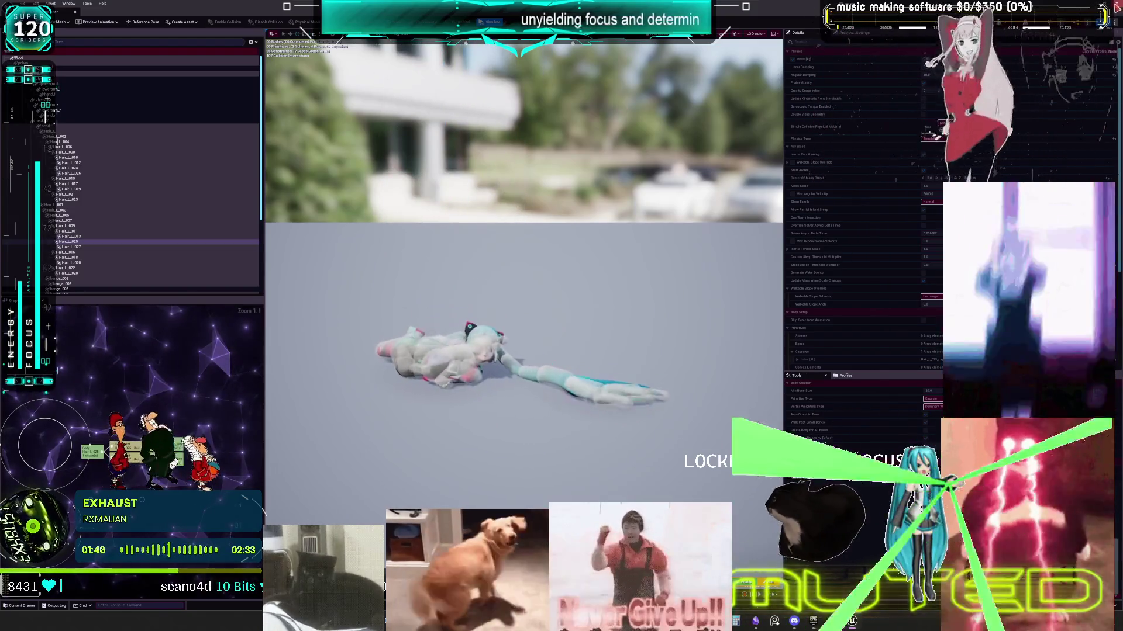
key(alt+Tab)
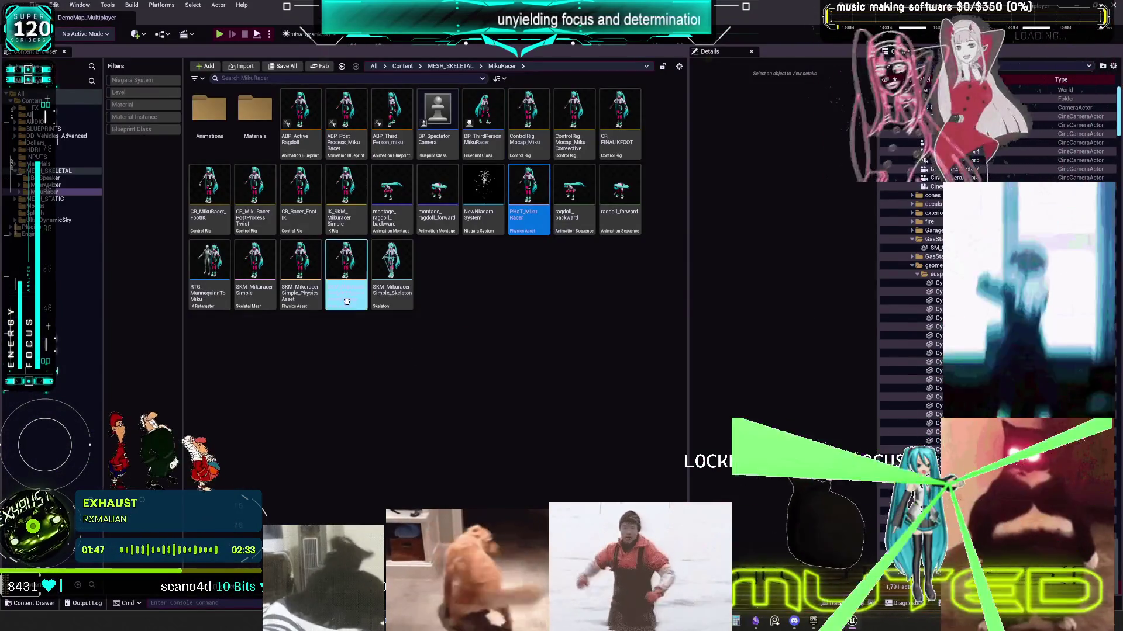
click(456, 338)
Step: Delete both old SKM_Mikuracer Simple physics assets, original and backup
drag(456, 338, 304, 292)
key(Delete)
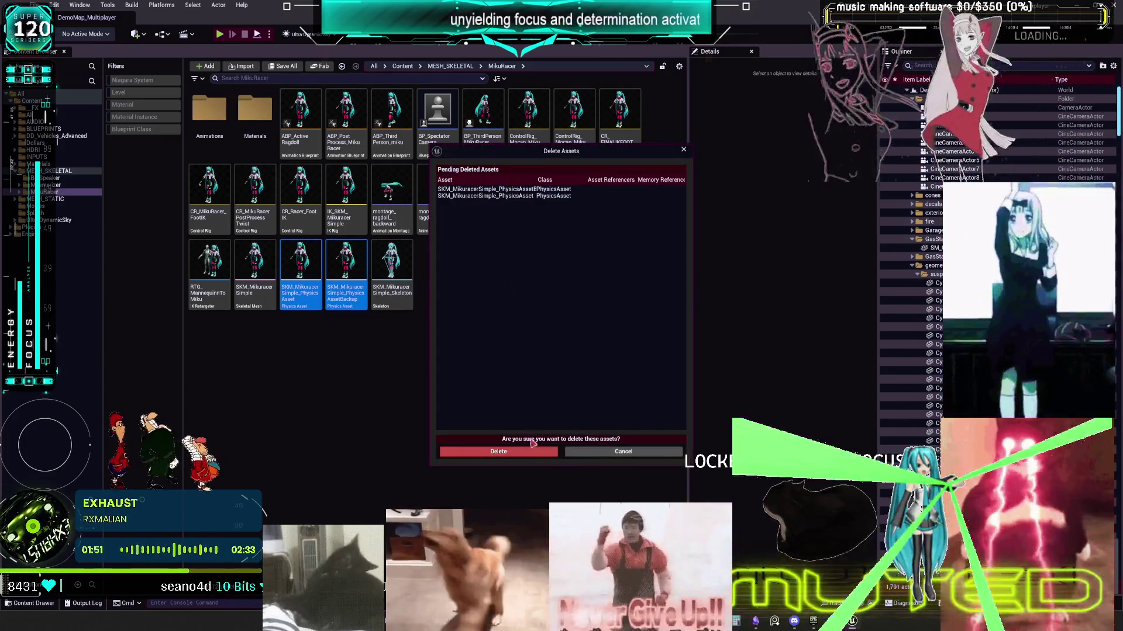
click(529, 453)
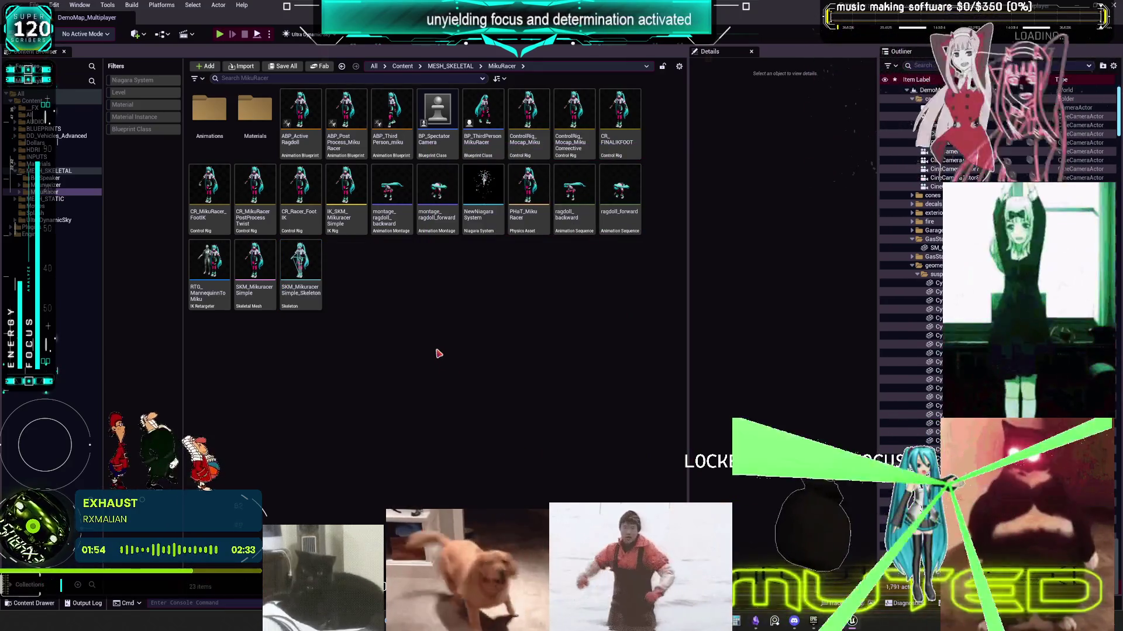
Step: Save the SKM_Mikuracer Simple skeletal mesh, close it, and select BP_ThirdPersonMikuRacer
double_click(262, 292)
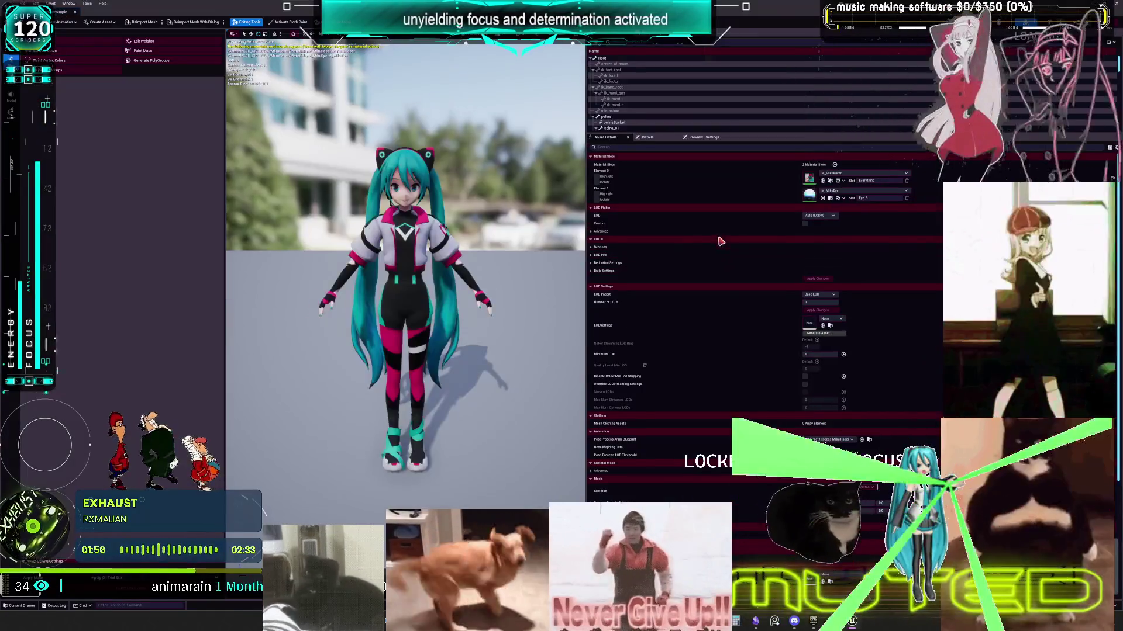
scroll(721, 242, down, 1)
key(super+Down)
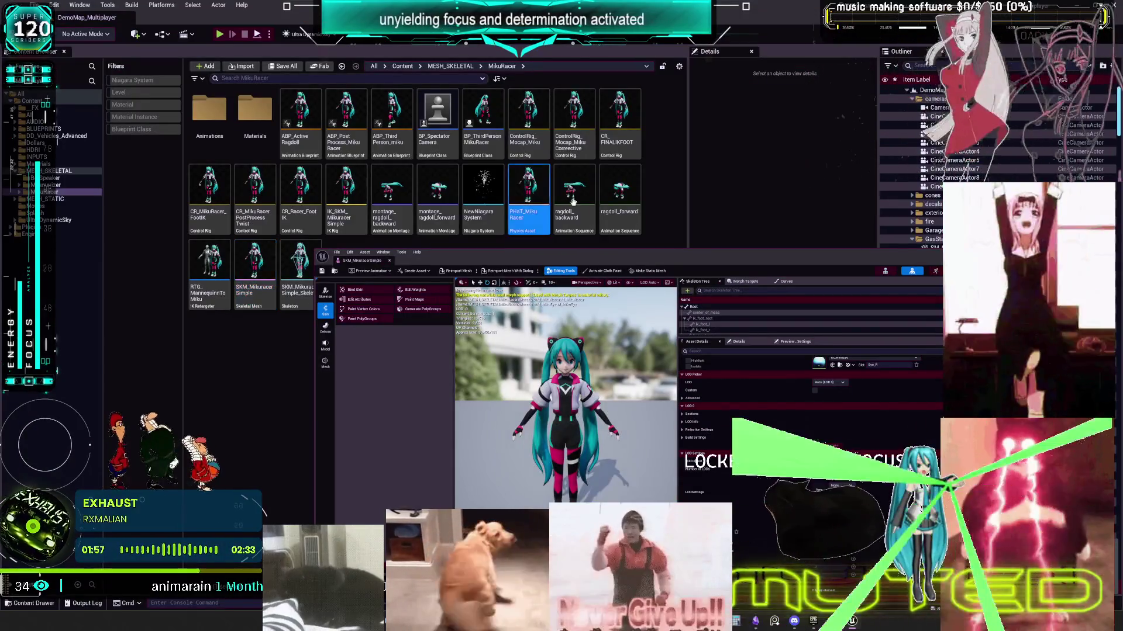
key(super+Up)
scroll(926, 437, down, 5)
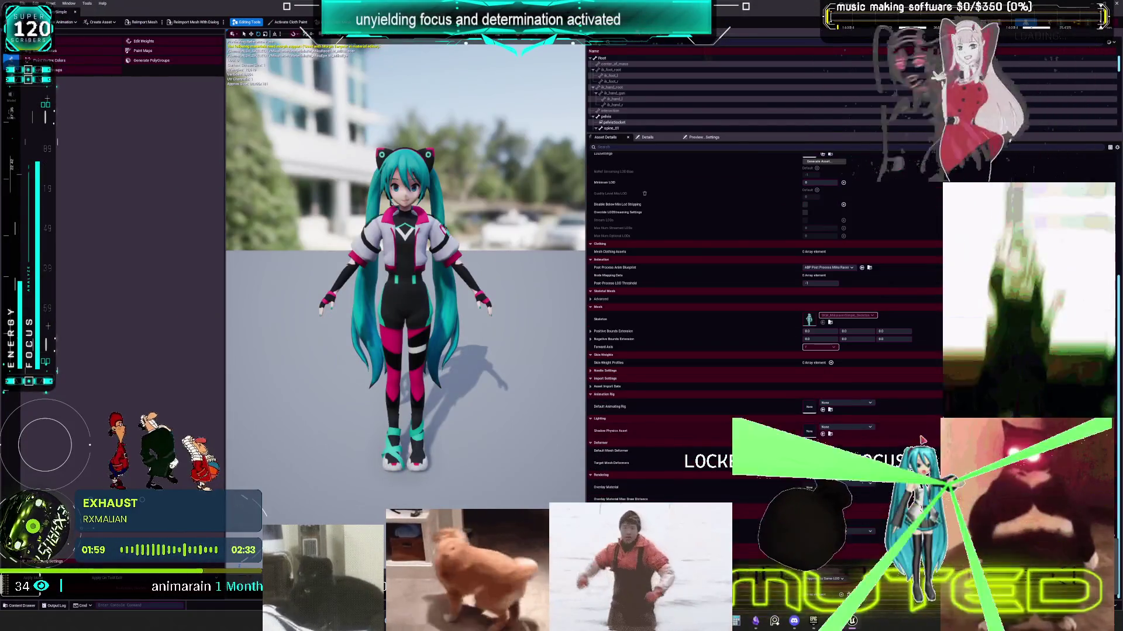
key(ctrl+s)
key(alt+Tab)
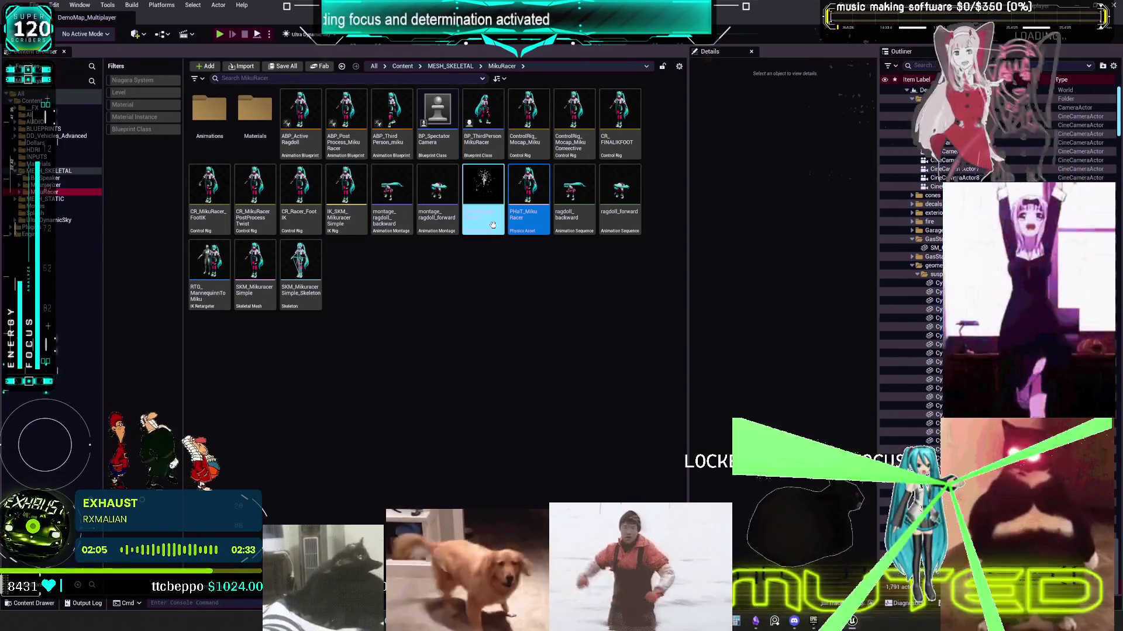
click(488, 144)
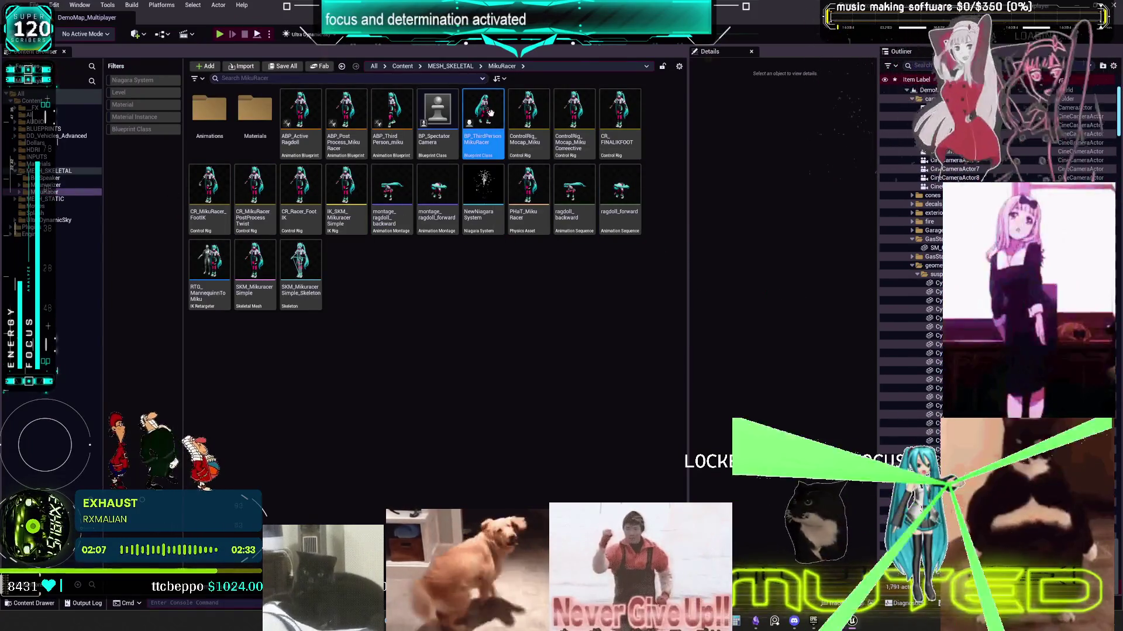
double_click(488, 104)
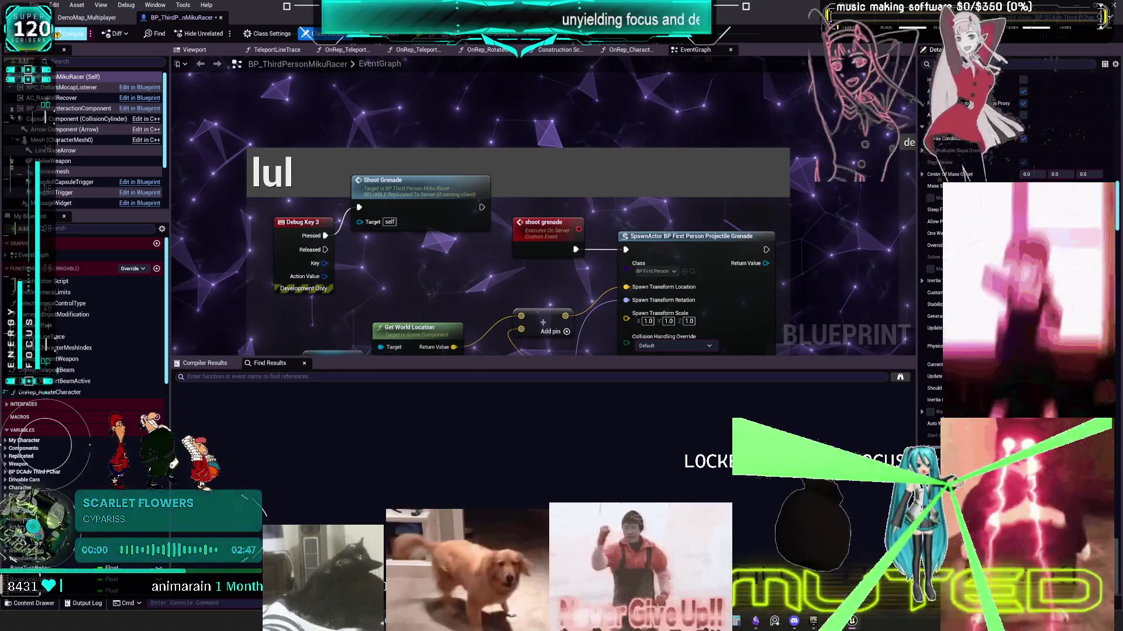
click(222, 19)
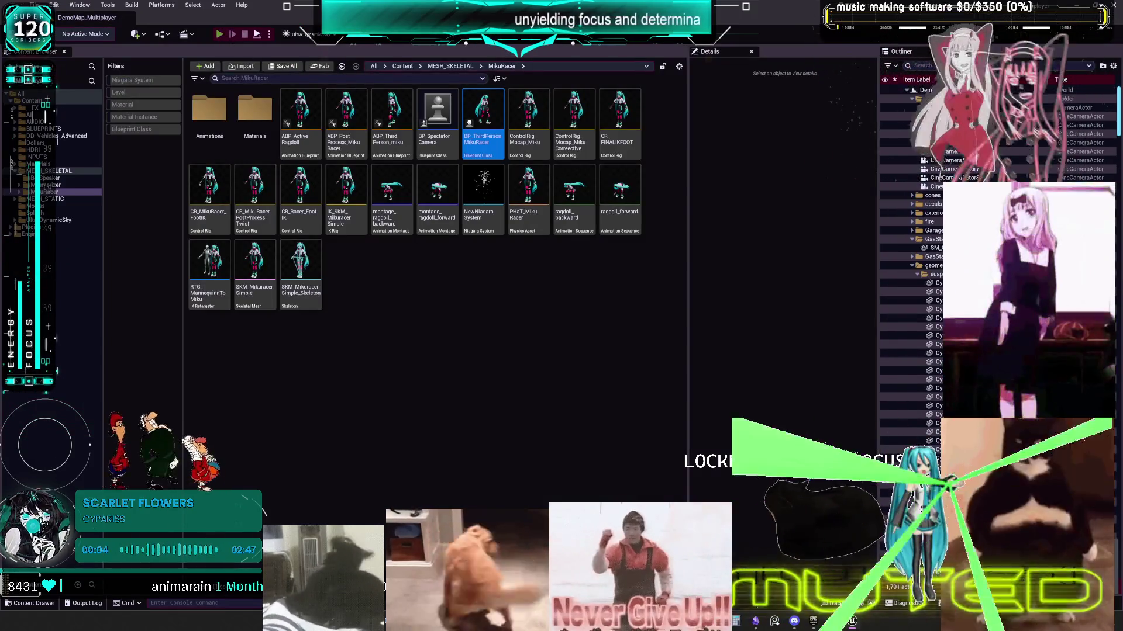
click(220, 34)
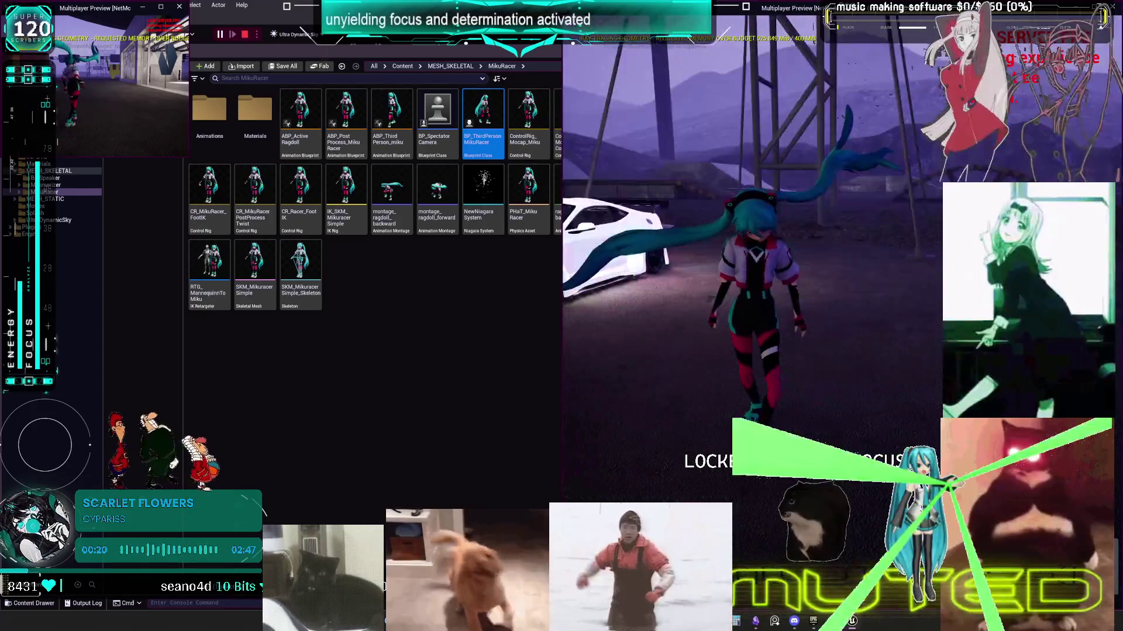
key(Escape)
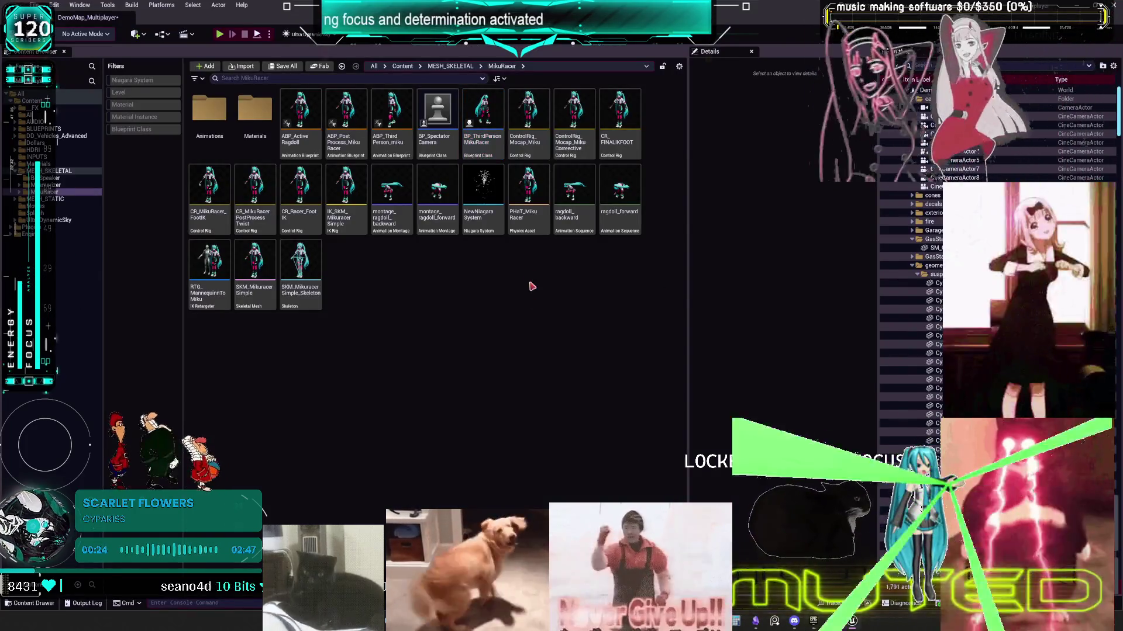
Step: Reopen PHaT_MikuRacer, briefly simulate, then inspect the head, Hair_L_002 and Hair_L bodies
double_click(483, 202)
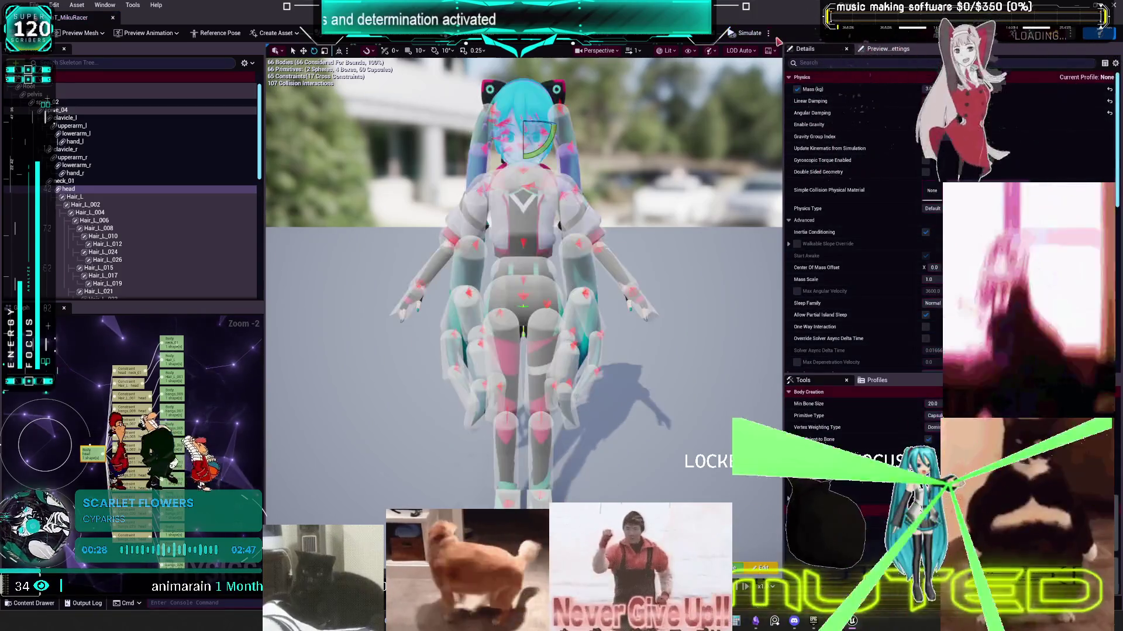
click(819, 59)
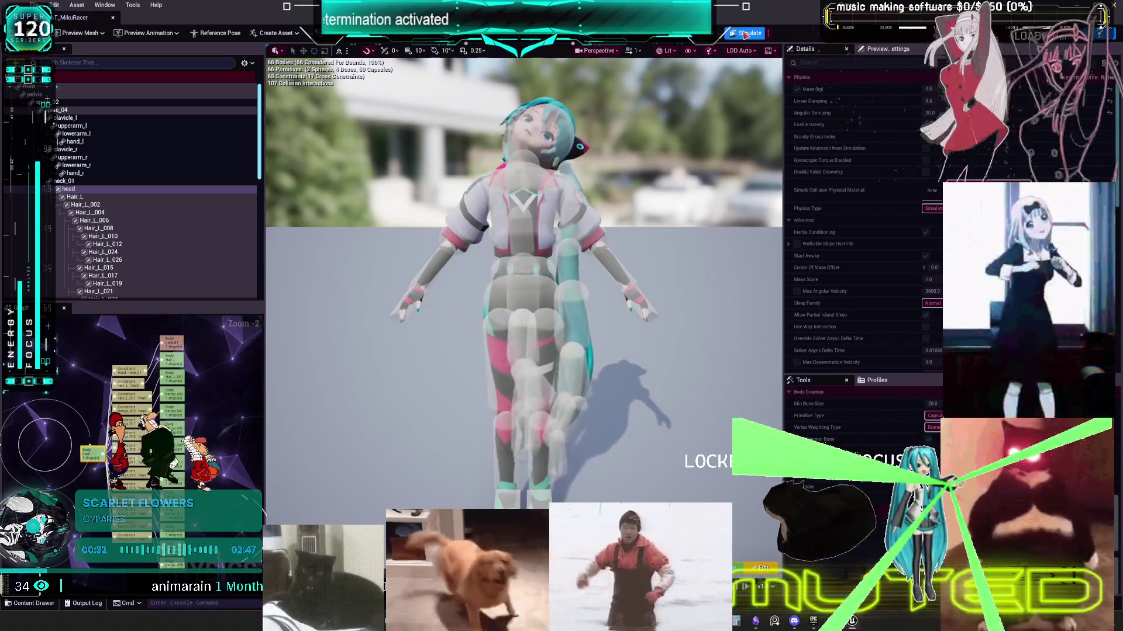
click(740, 32)
scroll(576, 193, up, 4)
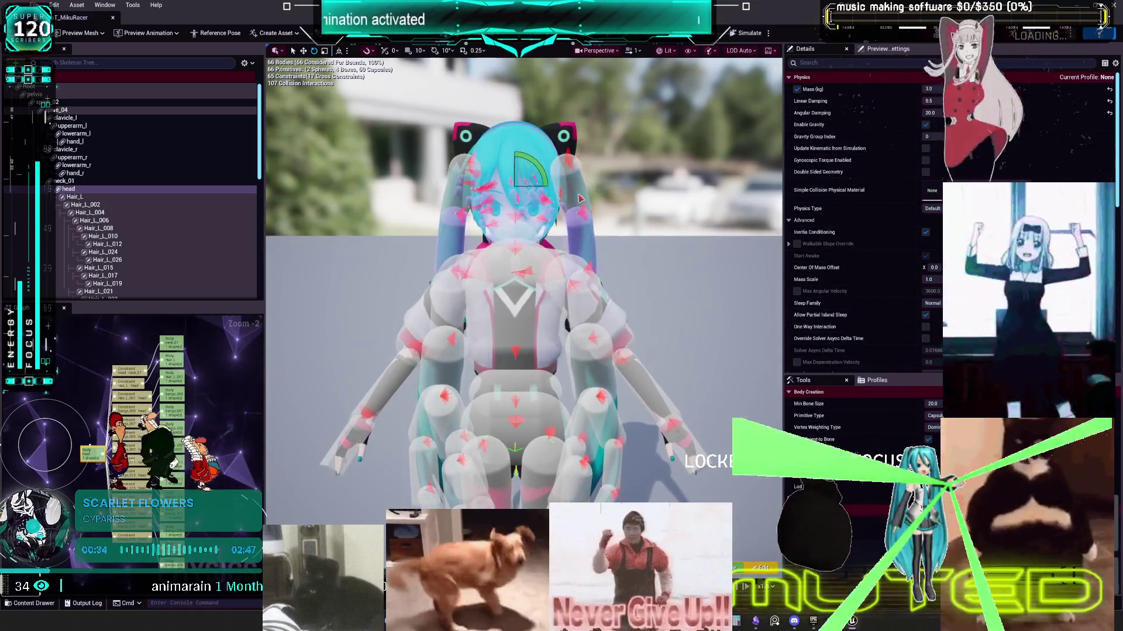
click(576, 192)
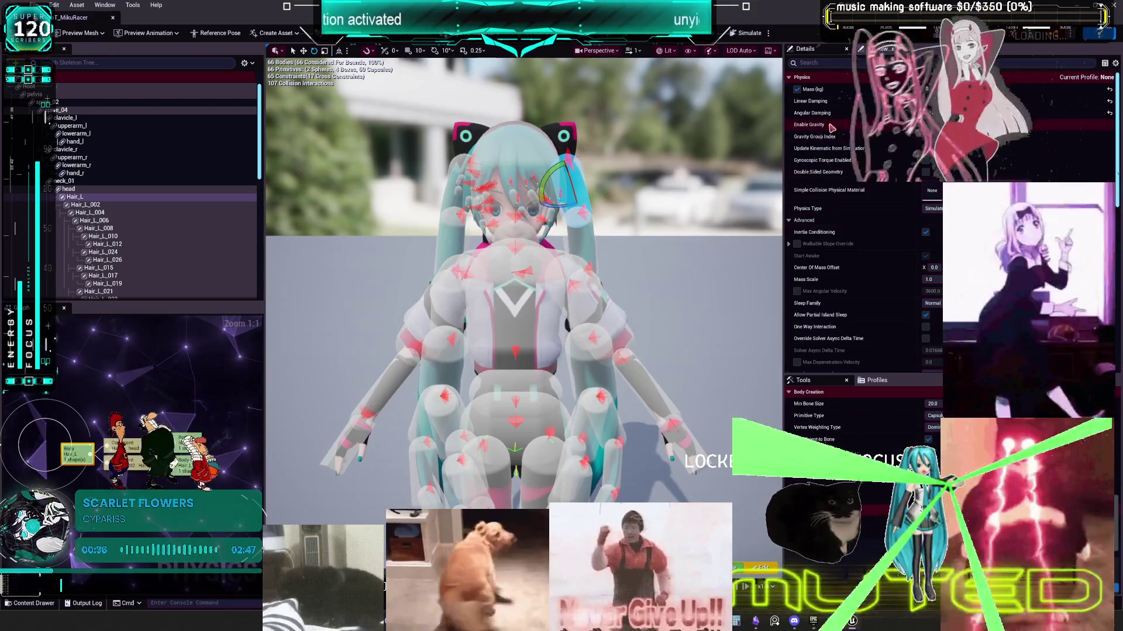
click(535, 151)
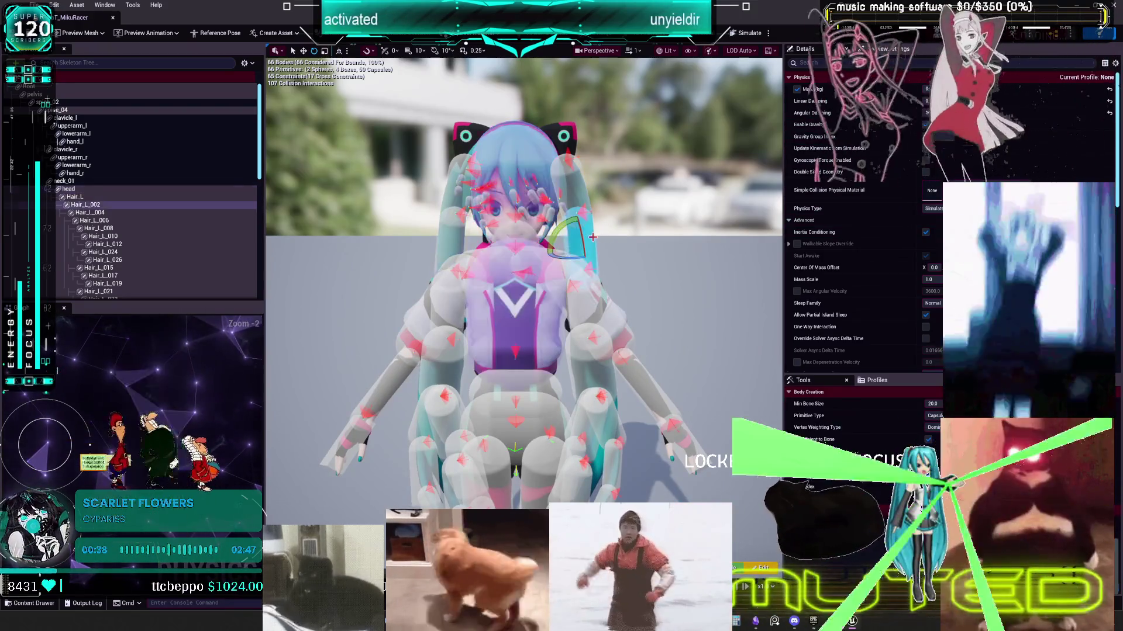
click(590, 243)
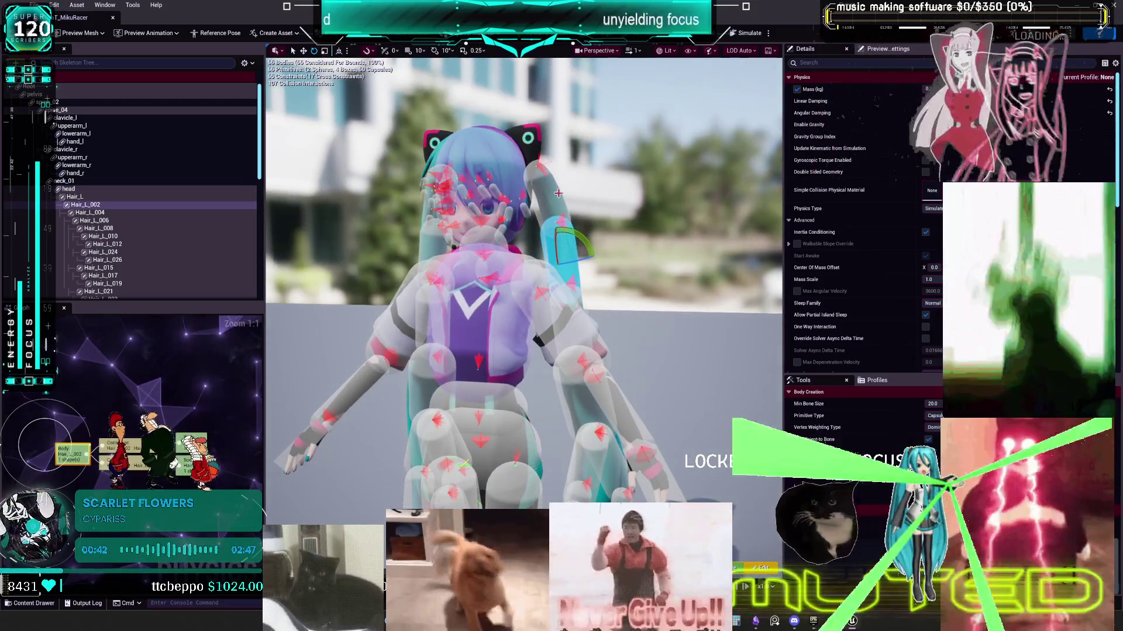
click(558, 194)
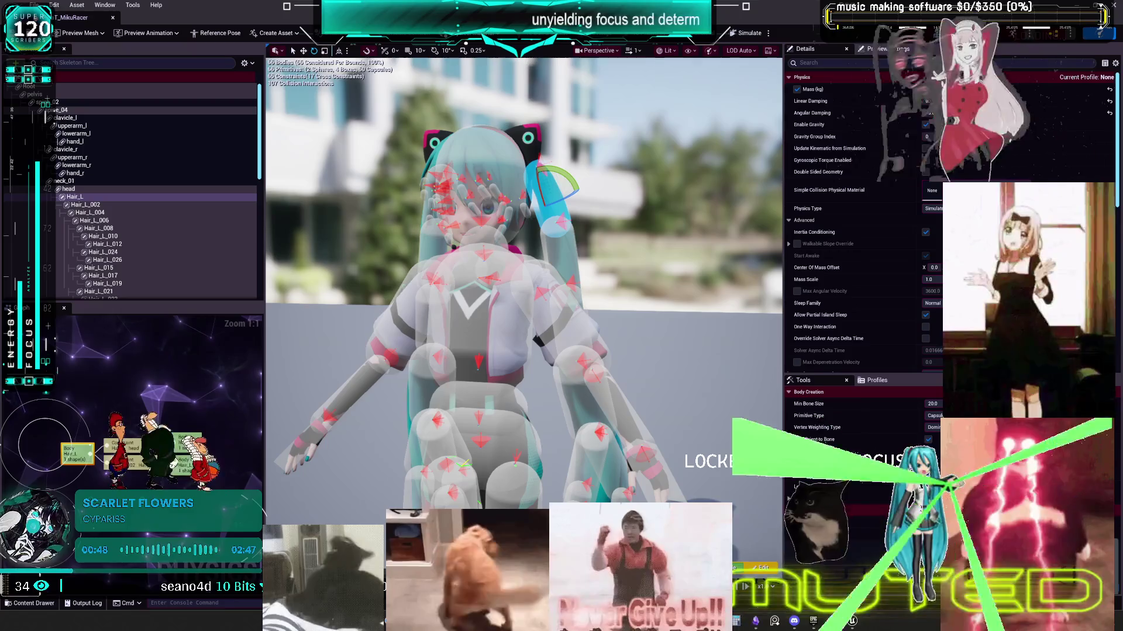
mouse_move(526, 263)
mouse_down()
mouse_move(374, 263)
mouse_move(374, 246)
mouse_move(375, 258)
mouse_up()
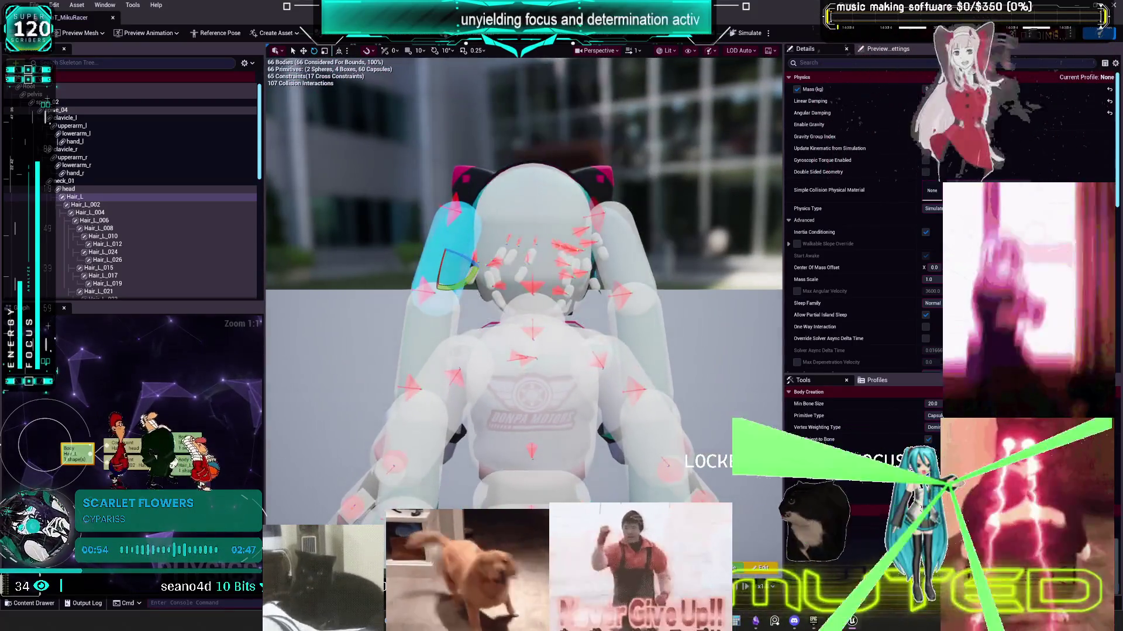
Step: Run another test simulation, close the physics asset, and select BP_ThirdPersonMikuRacer
click(768, 34)
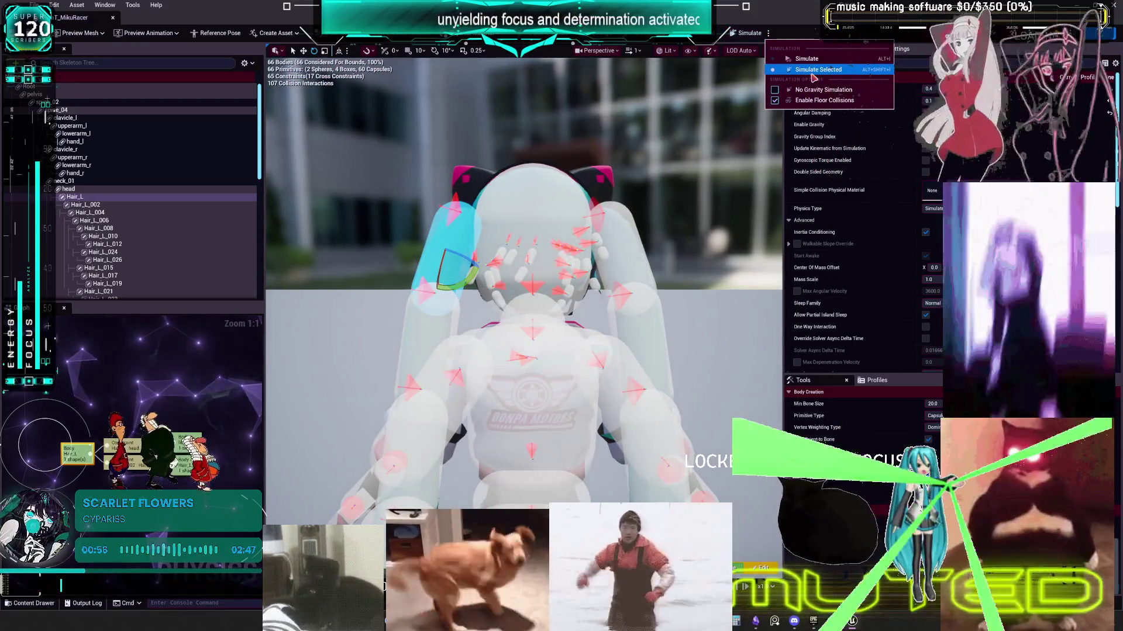
click(770, 34)
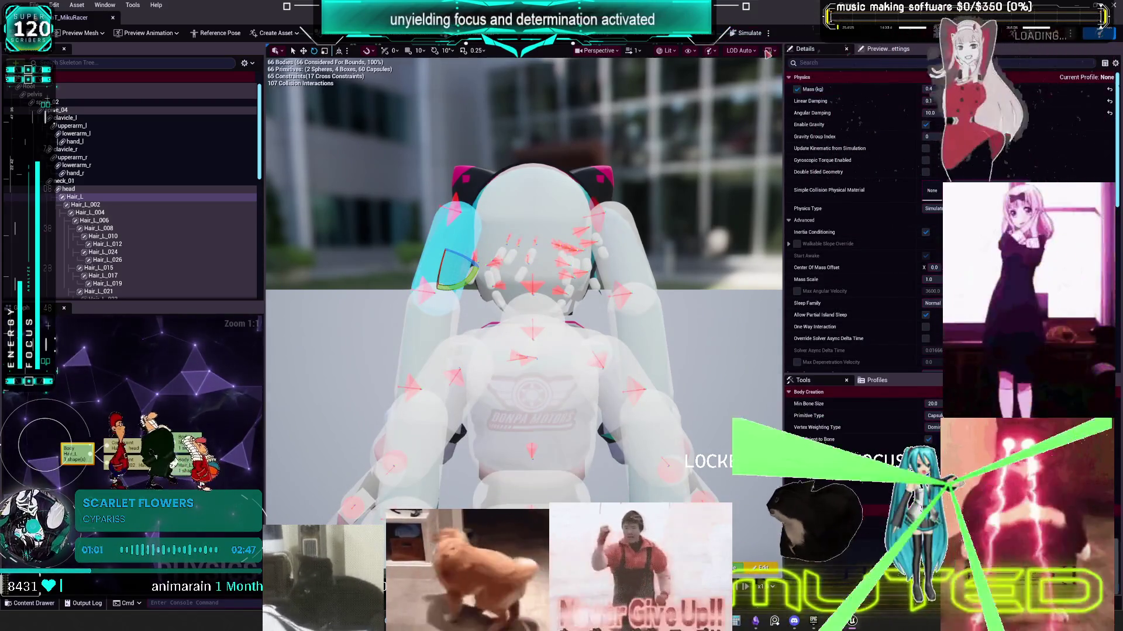
click(749, 33)
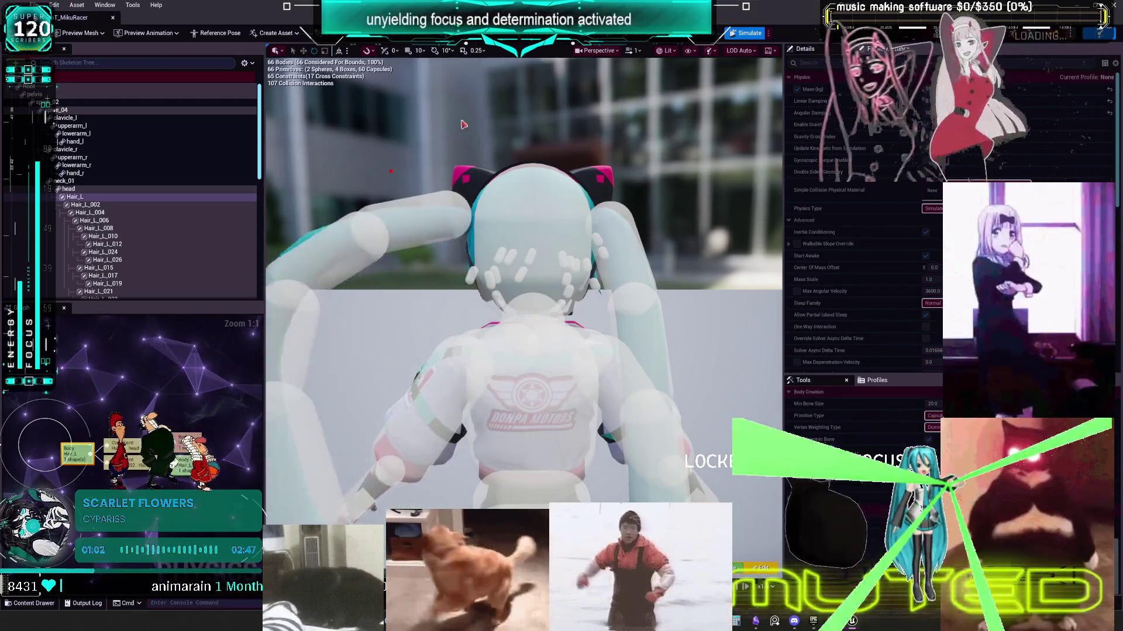
click(749, 33)
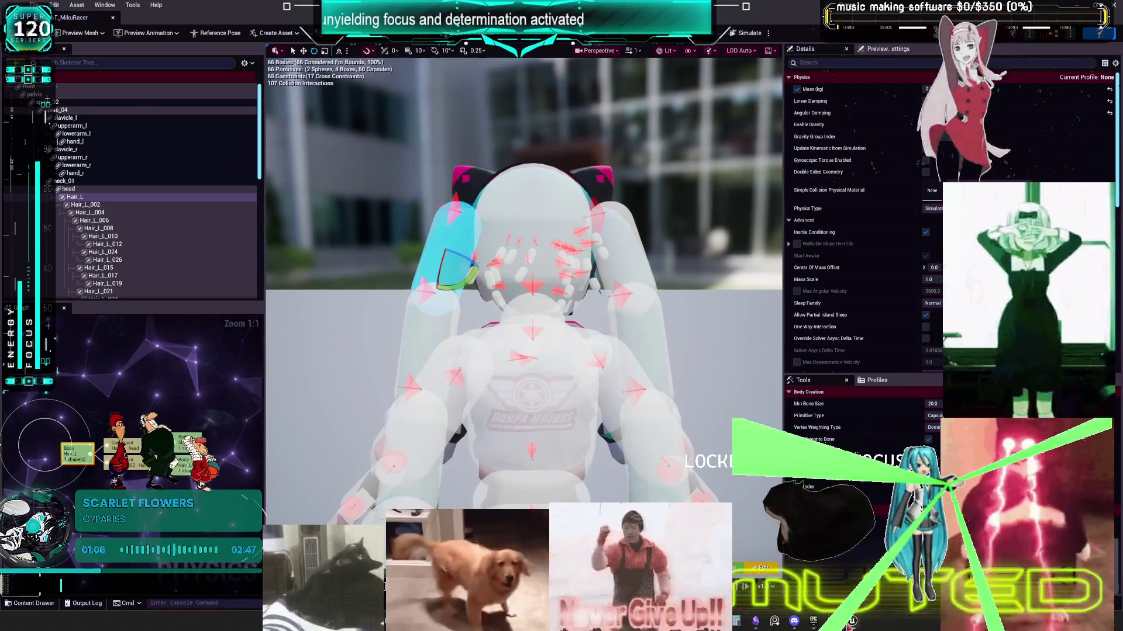
click(113, 18)
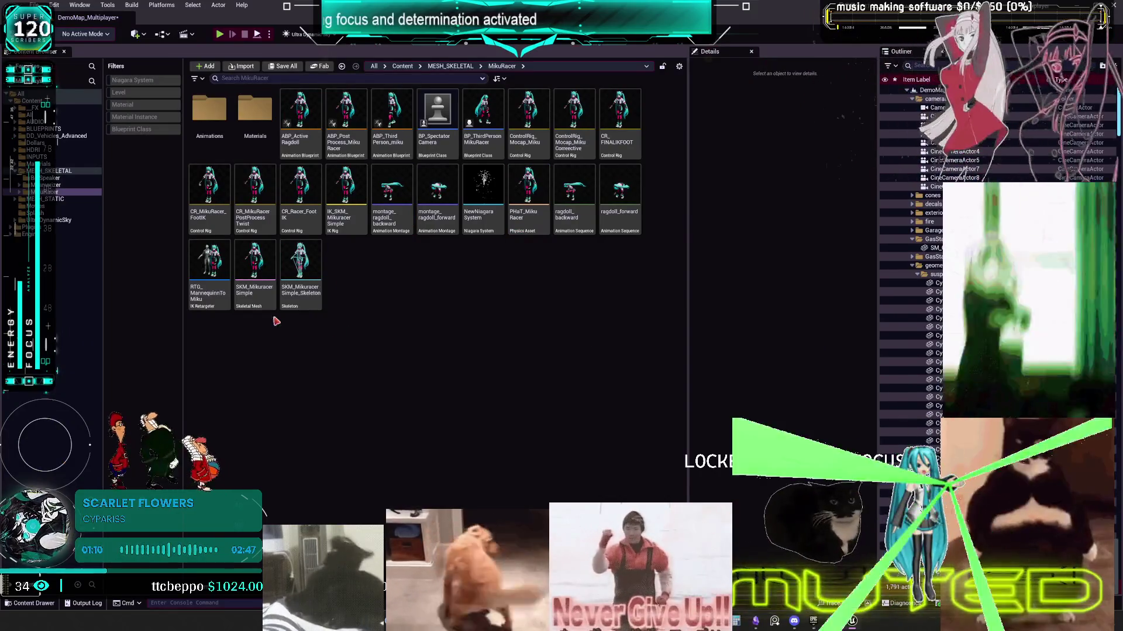
click(481, 112)
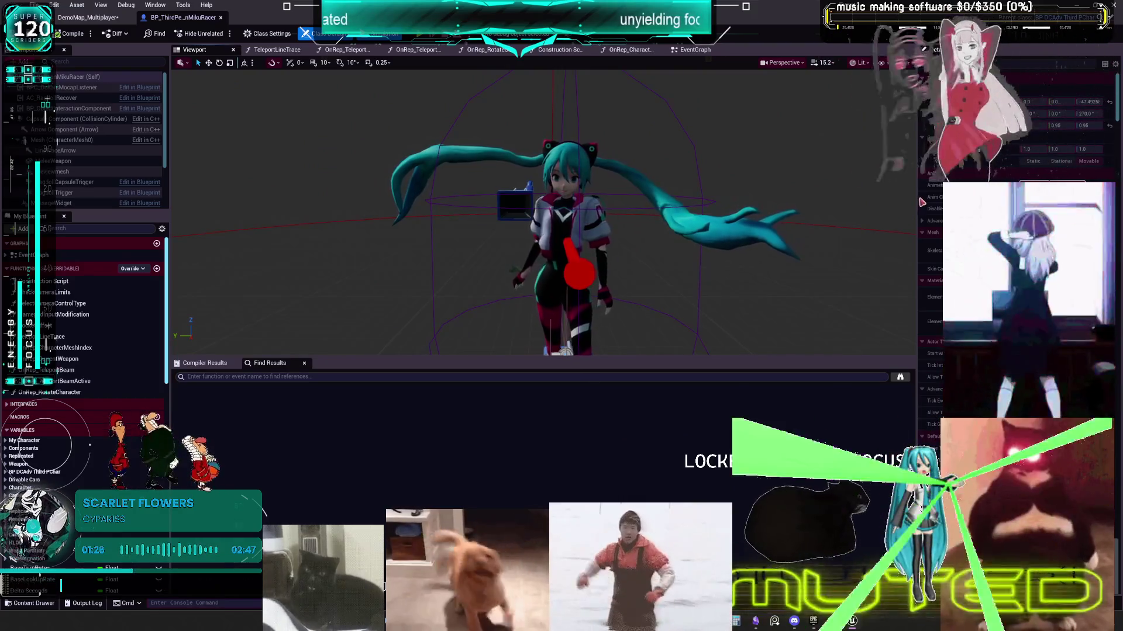
Step: Inspect the Mesh (CharacterMesh0) gravity and Physics properties in a widened Details panel, then view the EventGraph
drag(854, 221, 776, 221)
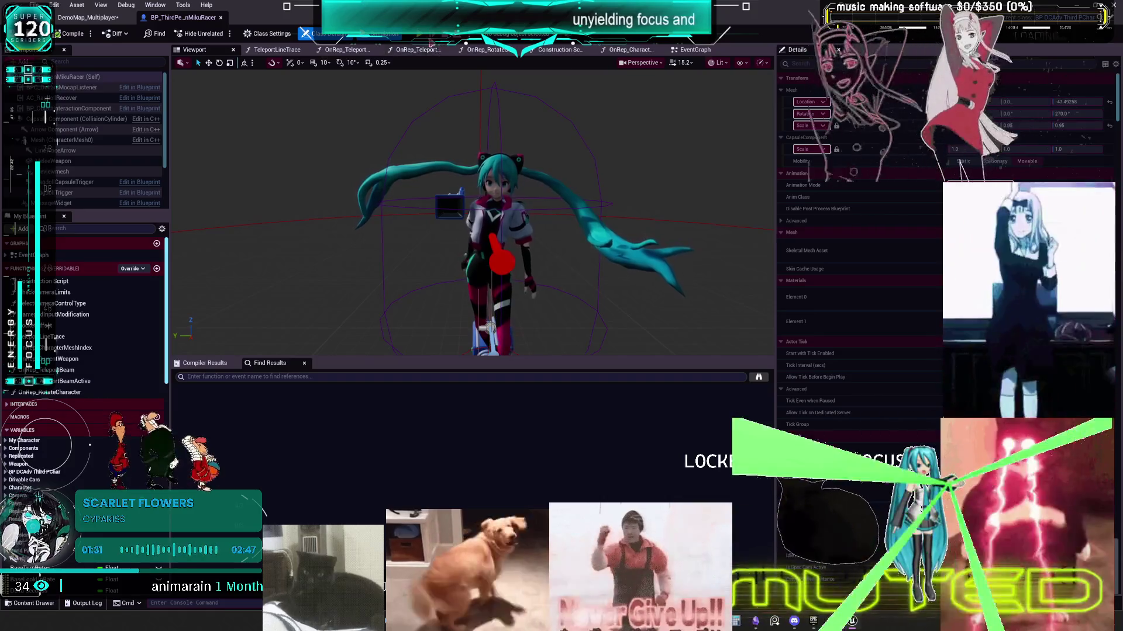
text(dfra)
text(v)
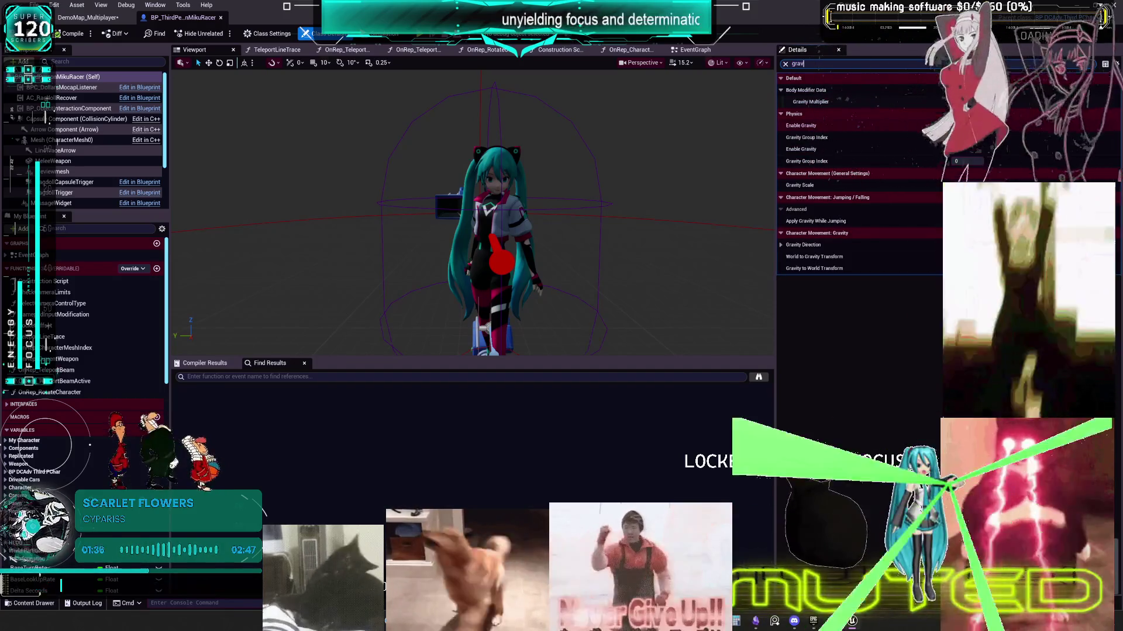
click(60, 141)
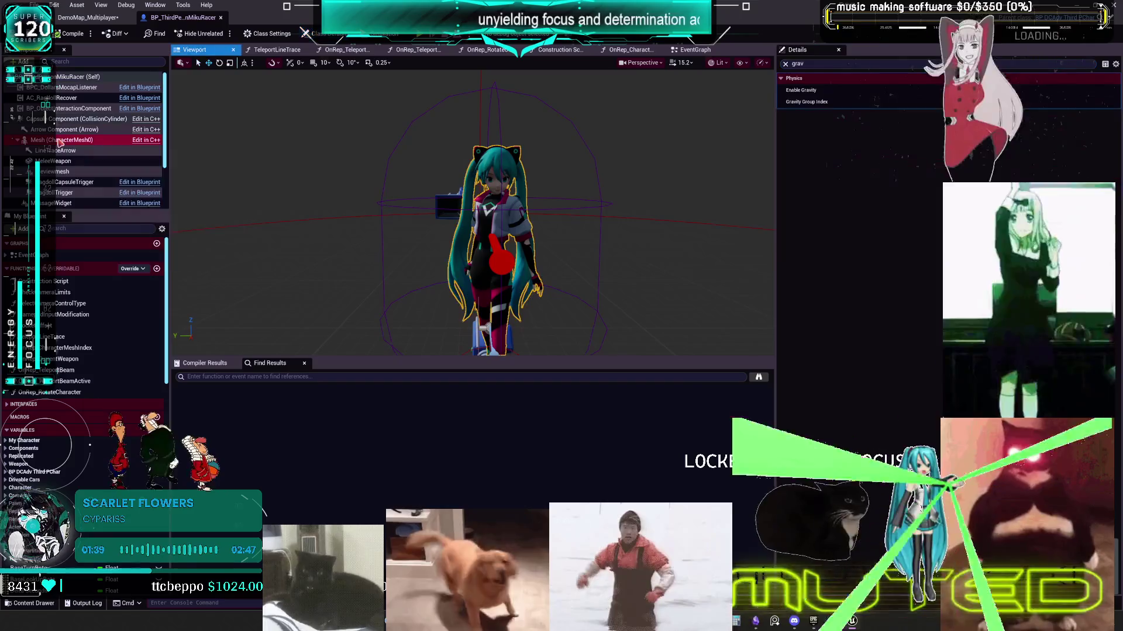
key(BackSpace)
scroll(877, 389, down, 5)
scroll(878, 389, down, 3)
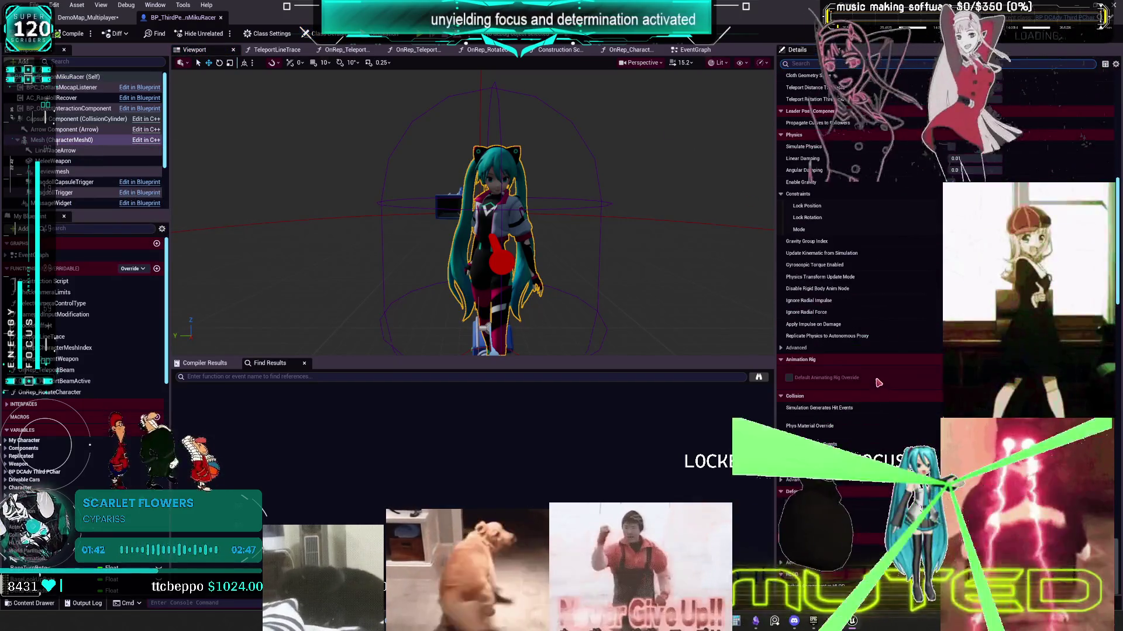
click(693, 50)
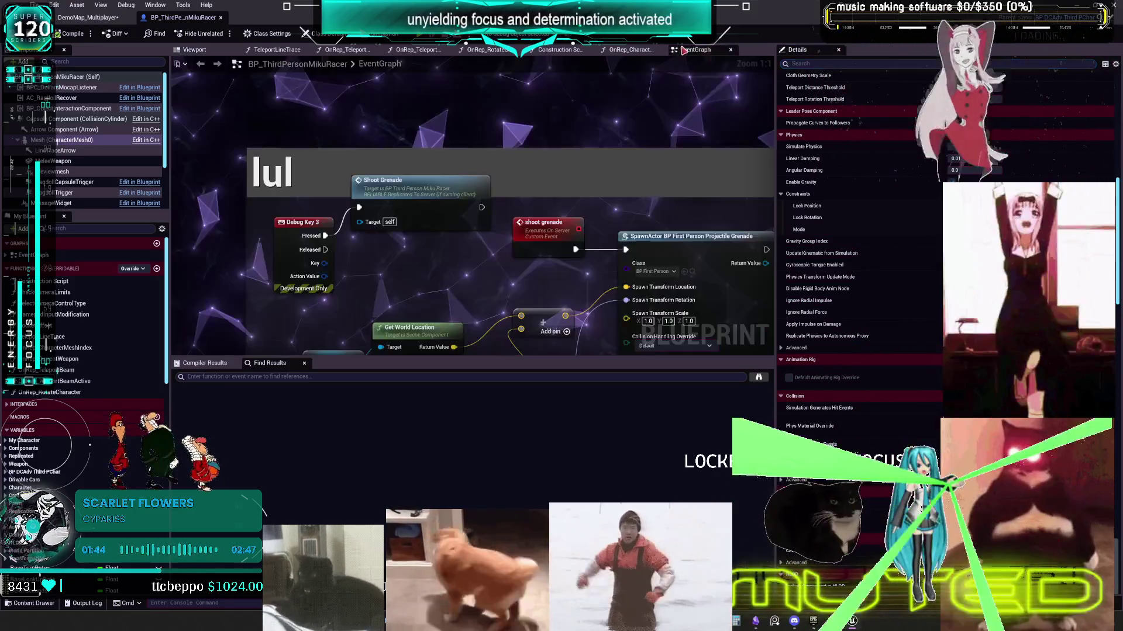
Step: Frame the IA_Press7/8/9 nodes in a larger graph area, then open BP_DCAdv_ThirdPChar
drag(521, 228, 601, 249)
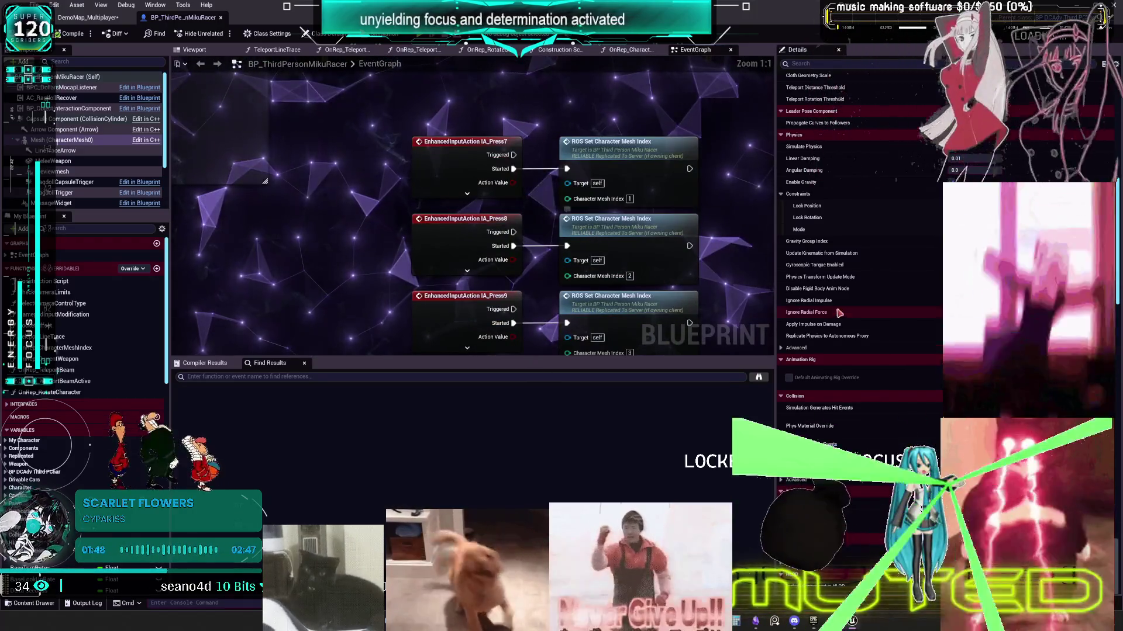
drag(776, 233, 993, 233)
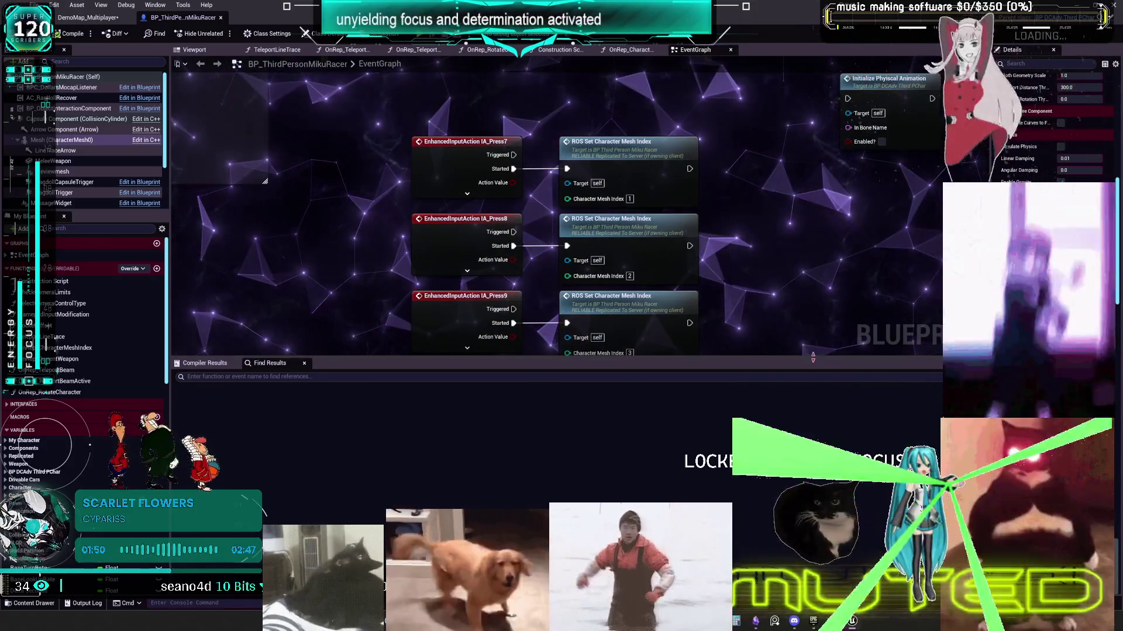
drag(818, 366, 818, 500)
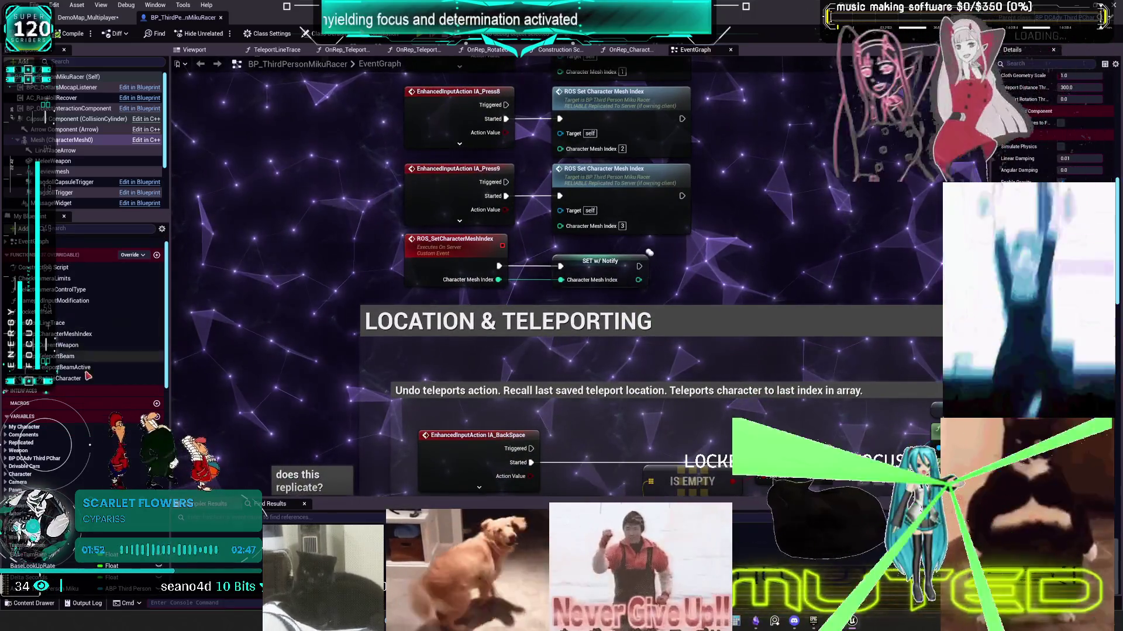
scroll(594, 281, down, 5)
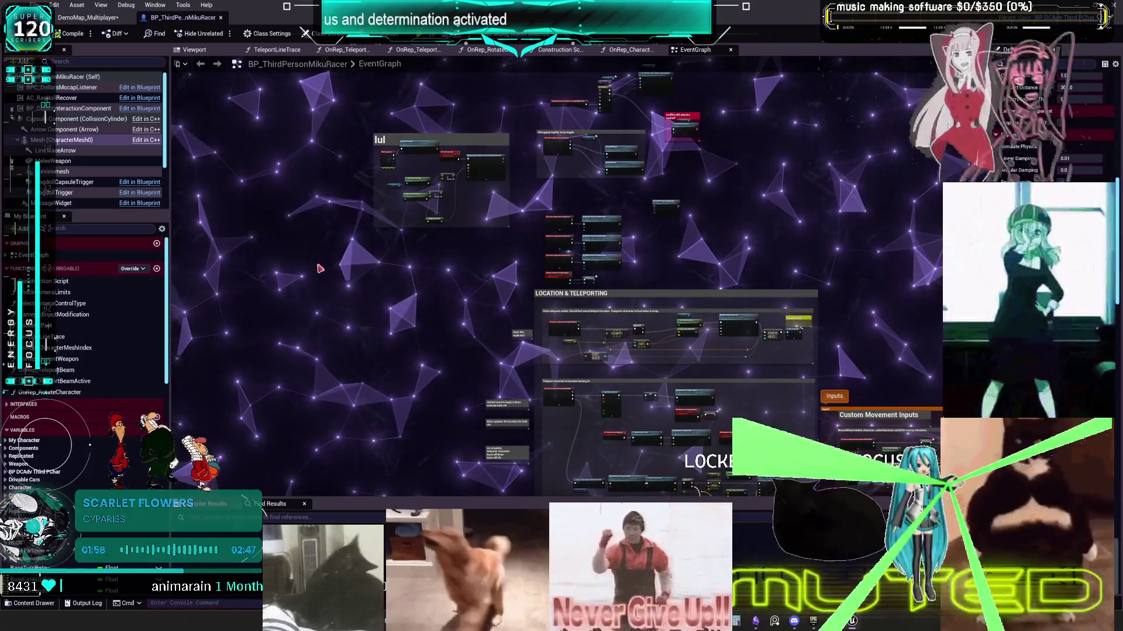
scroll(564, 281, down, 2)
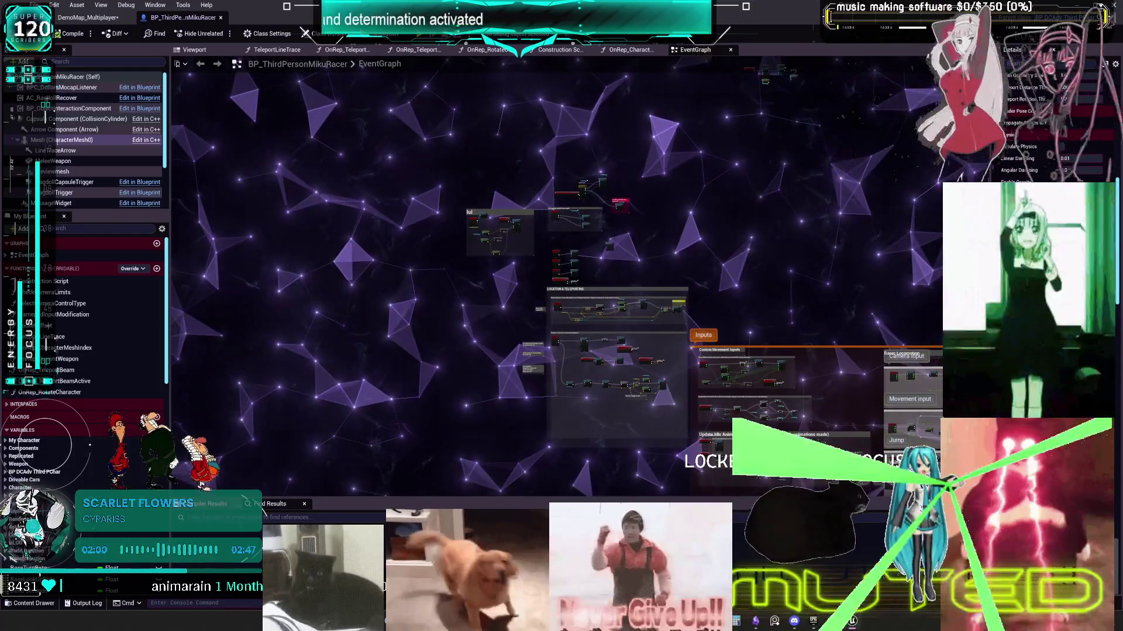
double_click(496, 263)
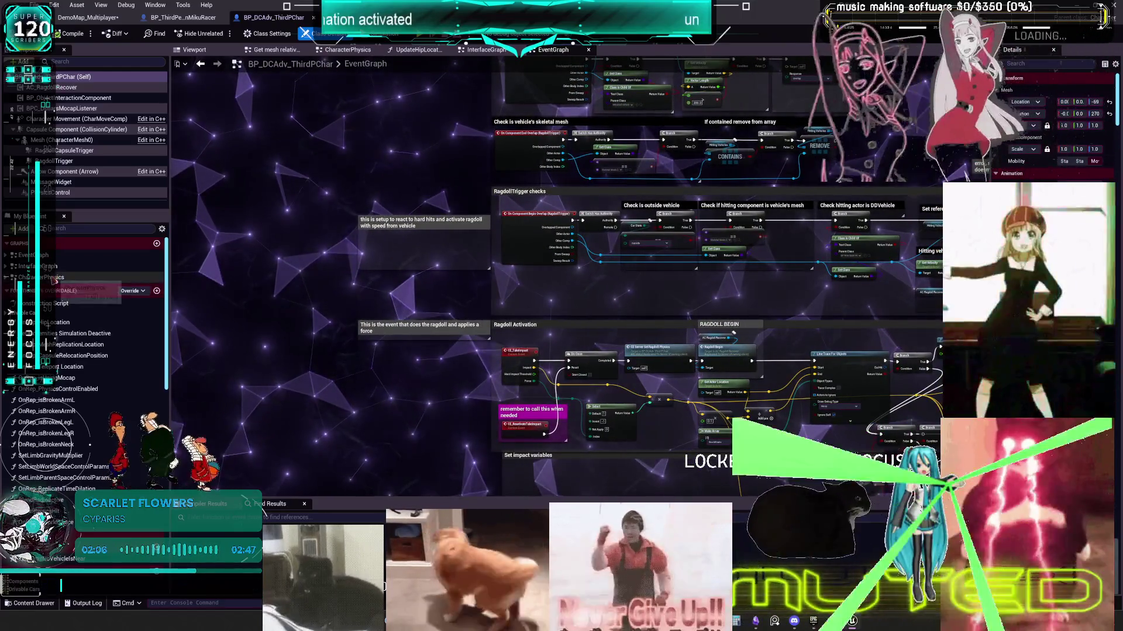
Step: Open the CharacterPhysics graph, frame the Hair Set Limb Control Params nodes, and compile the blueprint
click(44, 277)
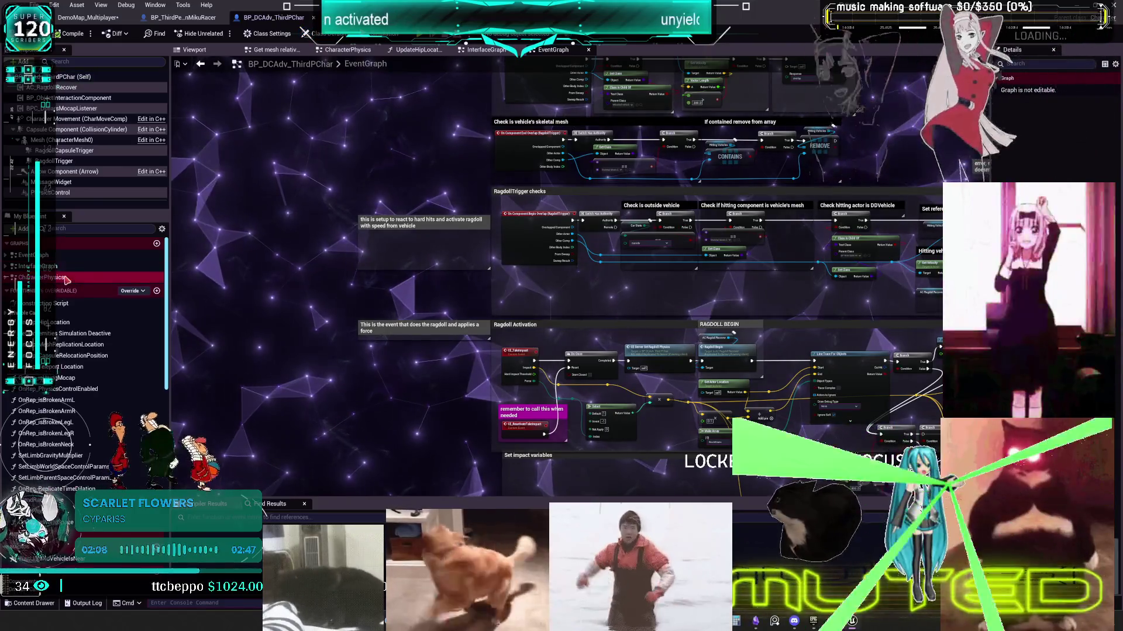
double_click(70, 277)
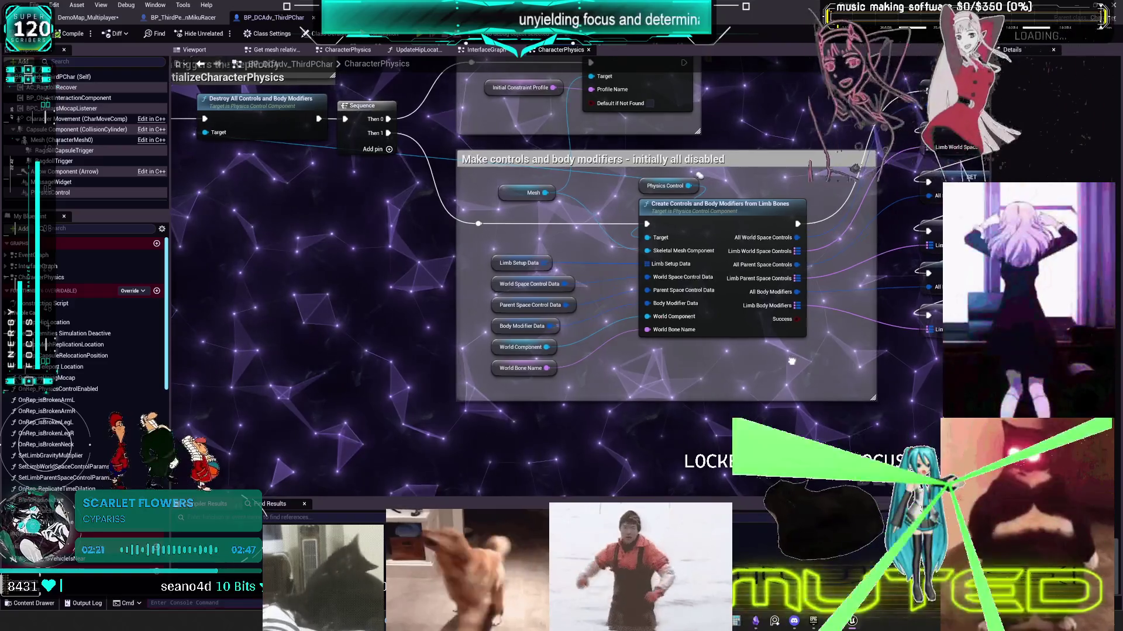
scroll(378, 259, down, 4)
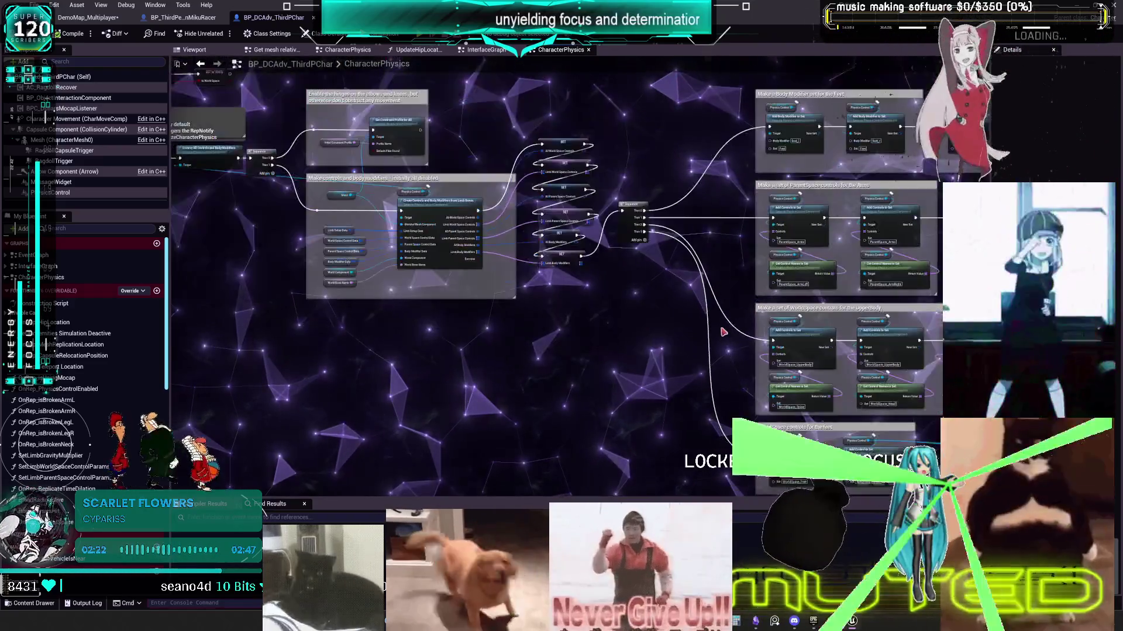
scroll(715, 331, up, 5)
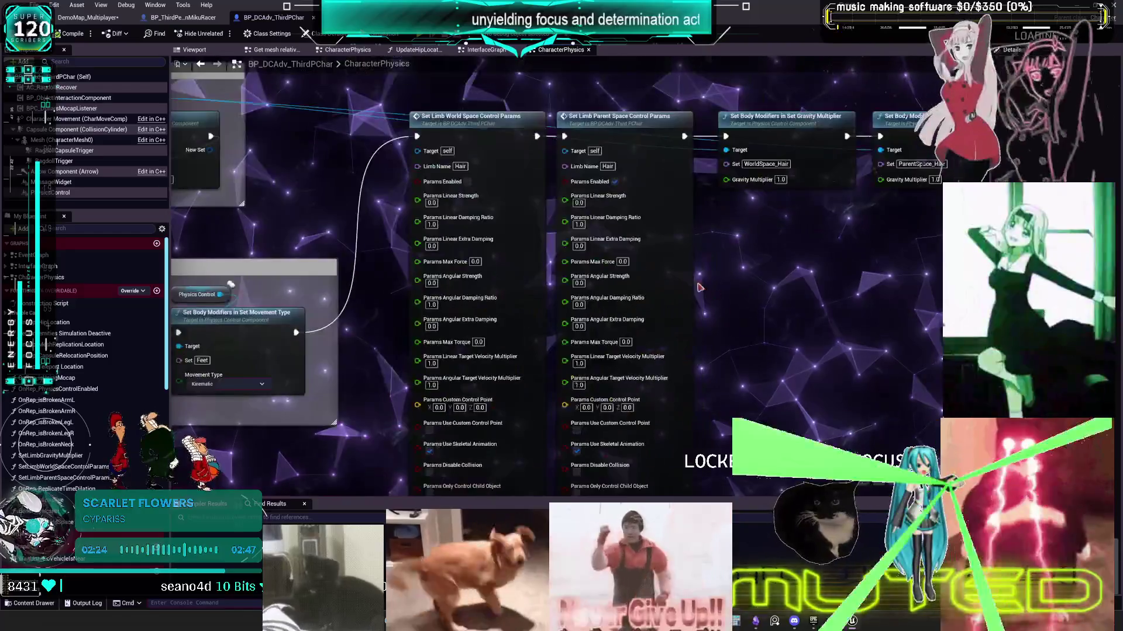
drag(770, 331, 786, 301)
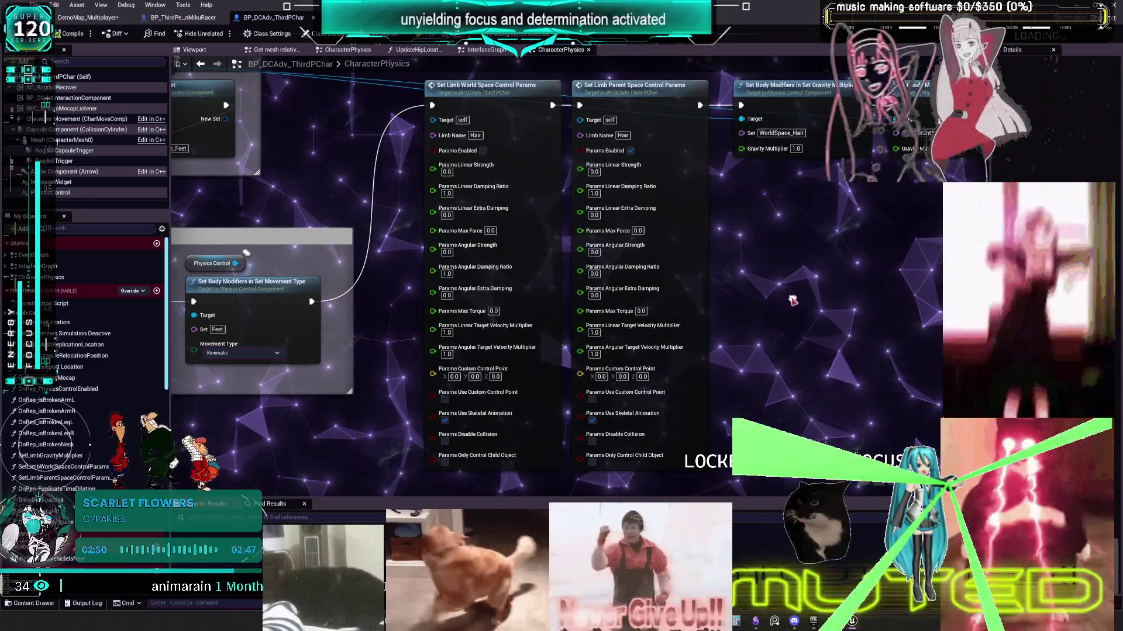
mouse_move(902, 211)
mouse_down()
mouse_move(879, 218)
mouse_move(811, 197)
mouse_up()
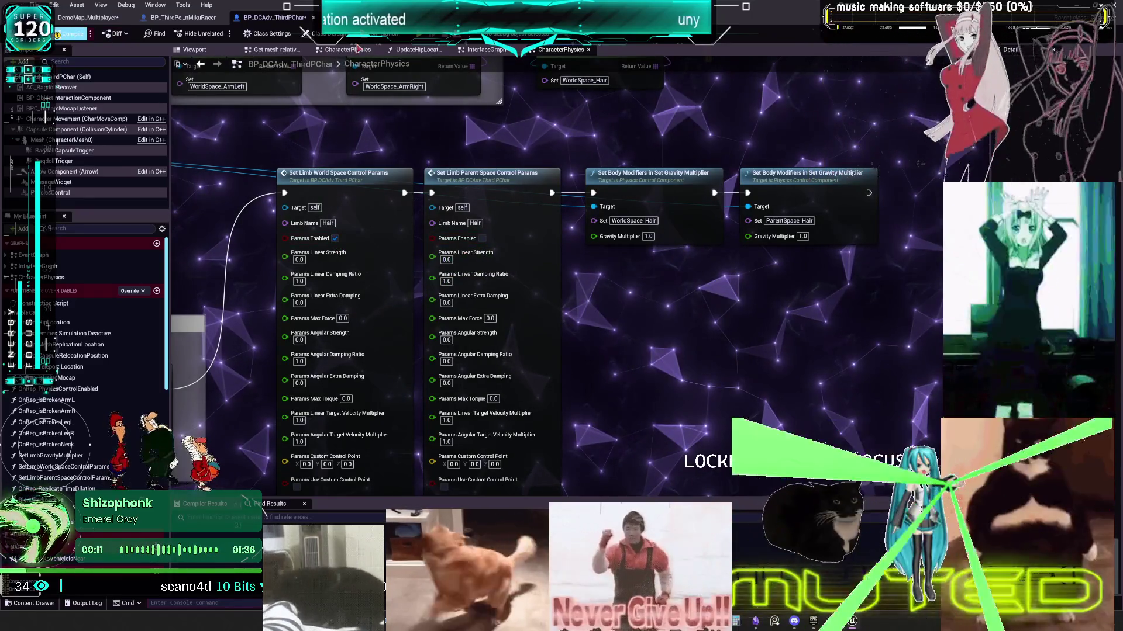
click(70, 34)
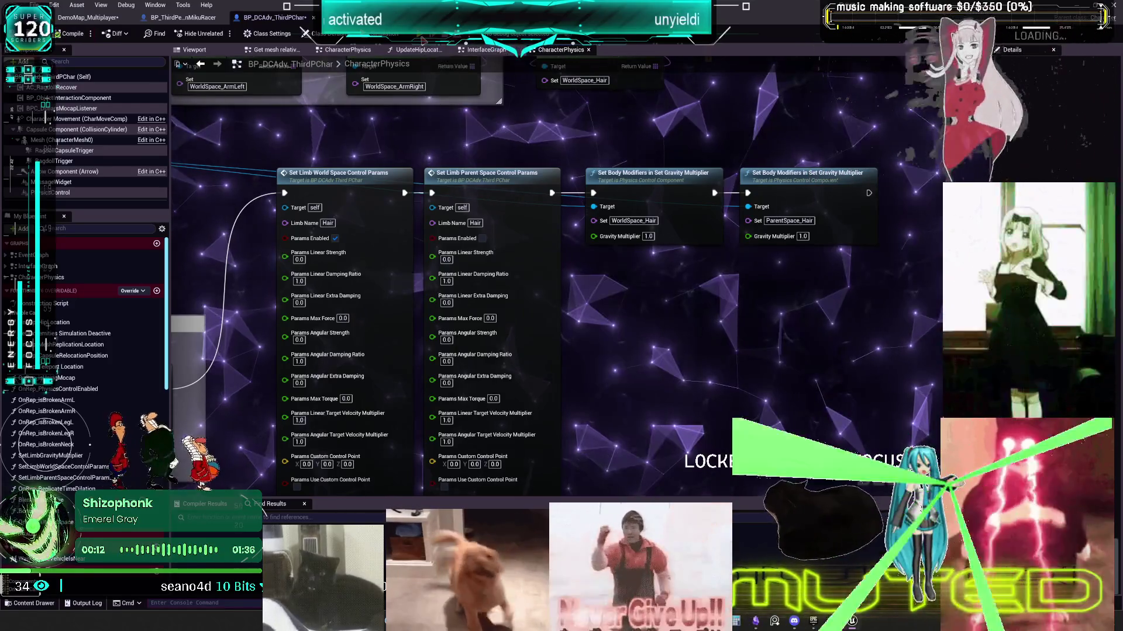
Step: Run a multiplayer preview with ShowDebug COLLISION enabled, then bring the Epic launcher's project library forward
key(alt+p)
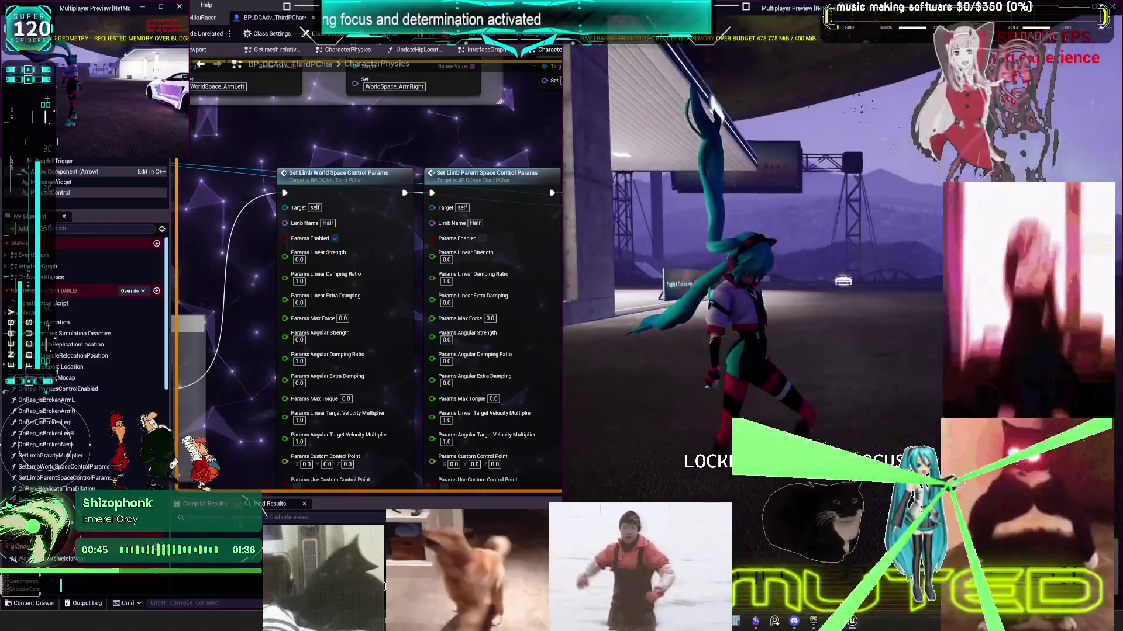
key(Escape)
click(190, 604)
text(collision )
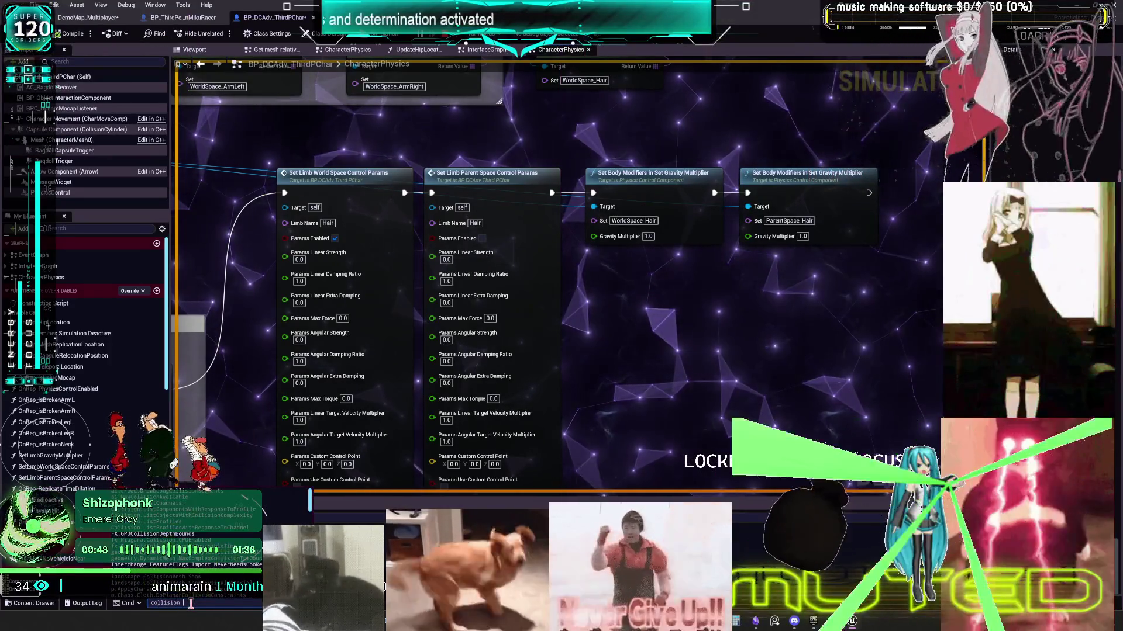
text(debu)
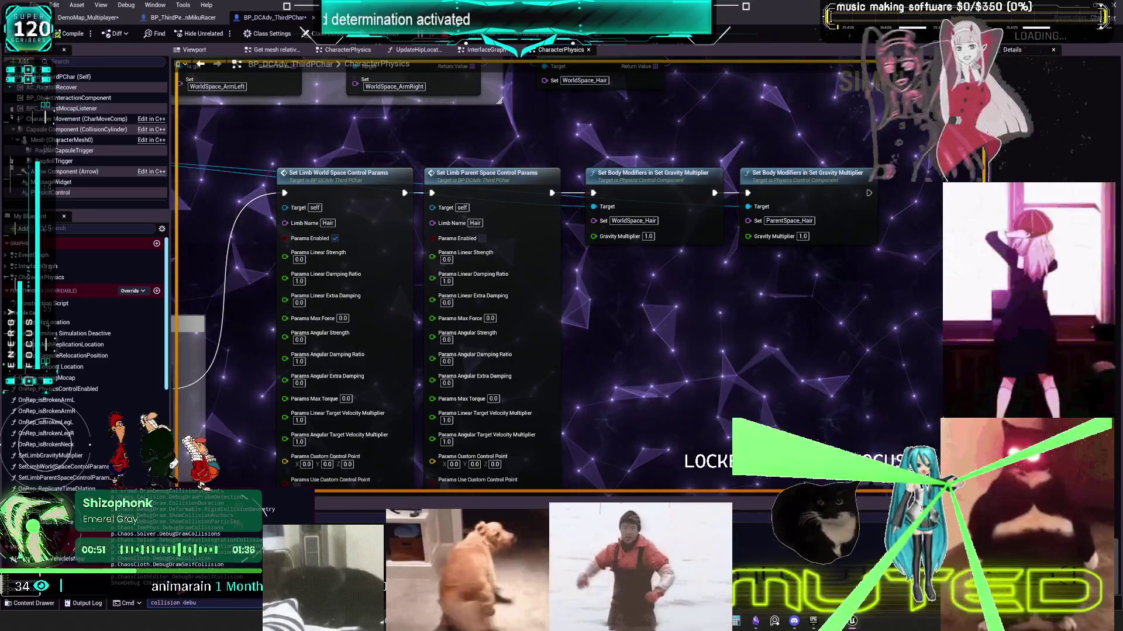
key(Up)
key(Return)
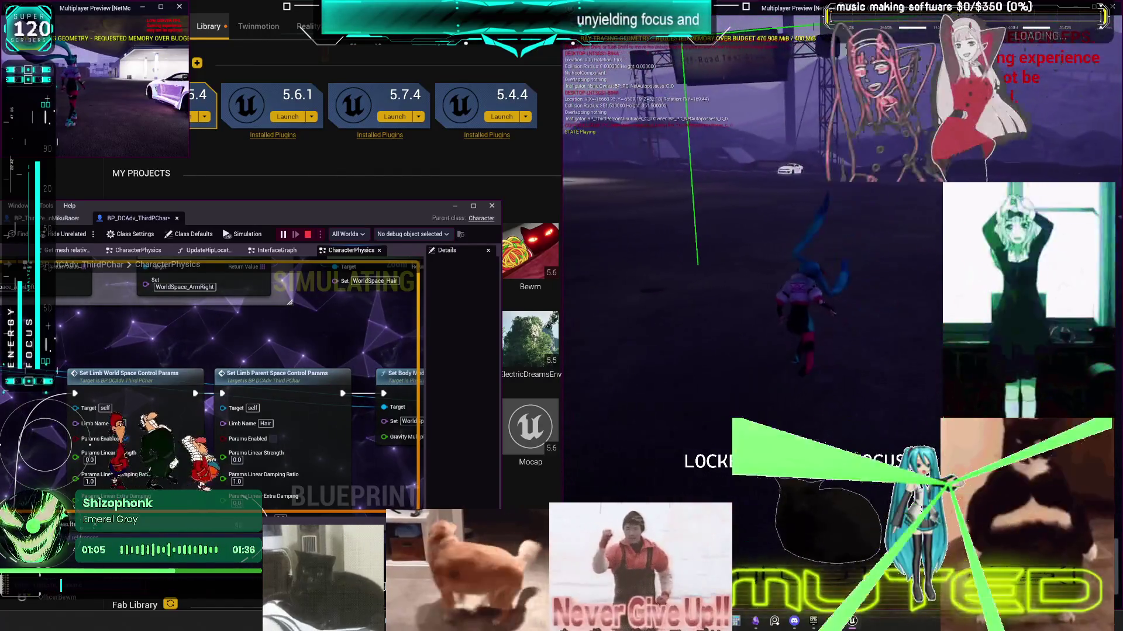
click(528, 437)
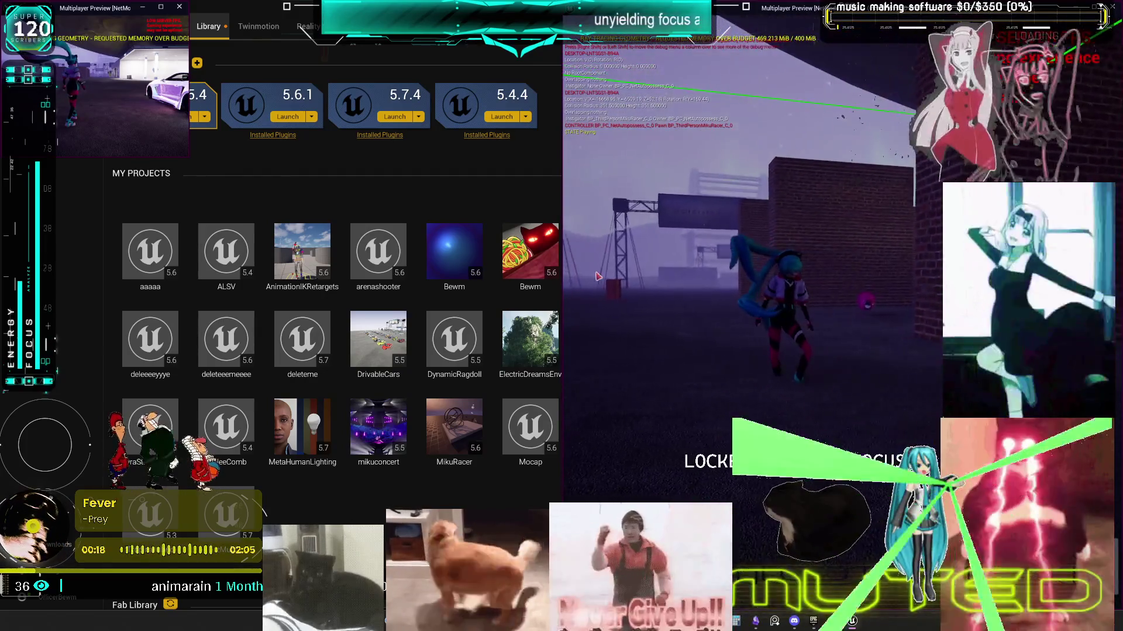
Step: Stop the play session, review the CharacterPhysics feet and animation-following controls, then show the Viewport
key(Escape)
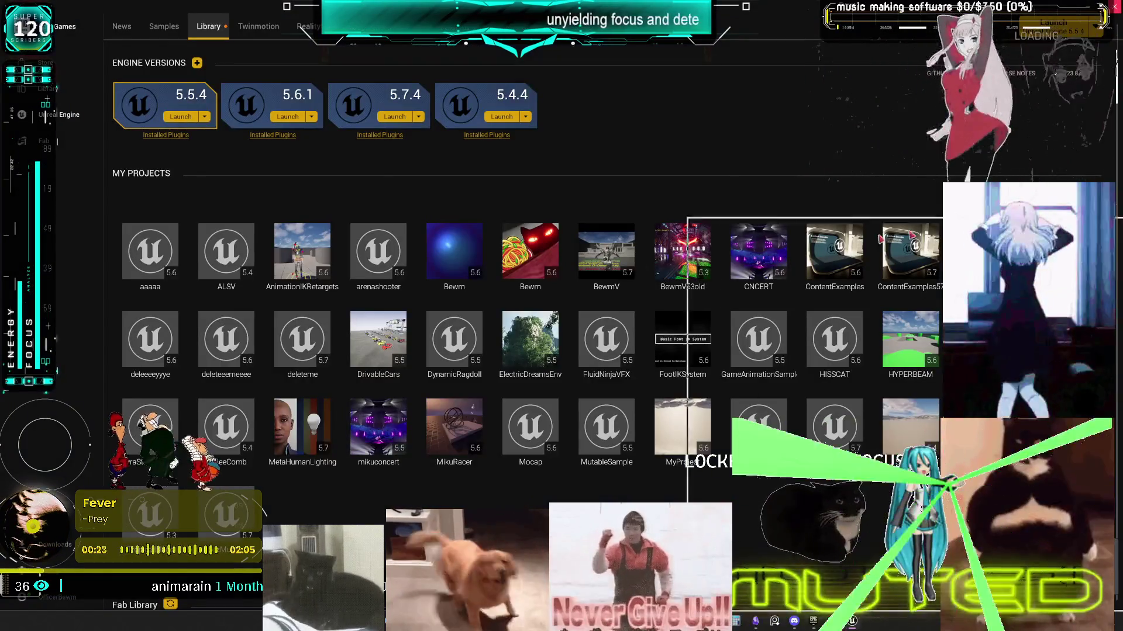
scroll(651, 353, down, 2)
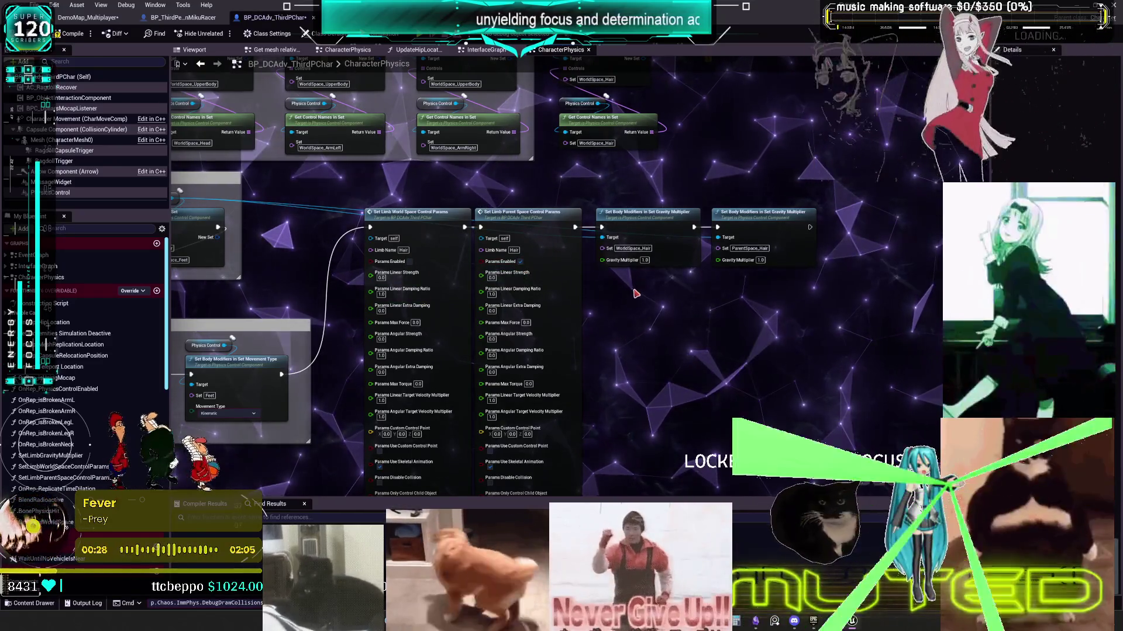
drag(622, 299, 841, 242)
scroll(818, 256, down, 1)
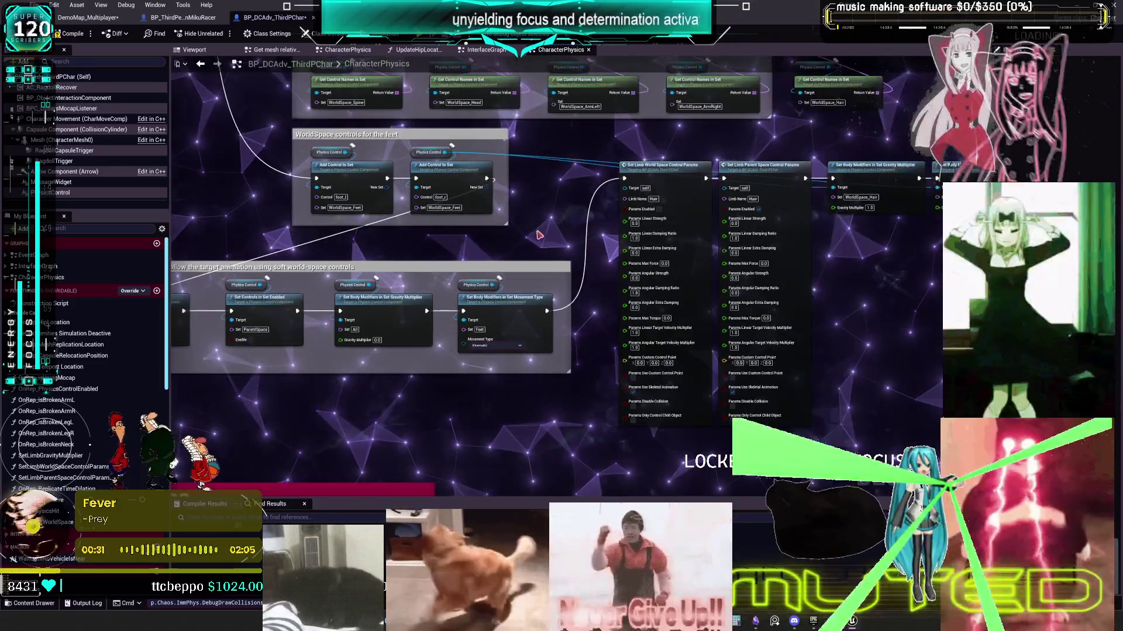
drag(381, 267, 613, 236)
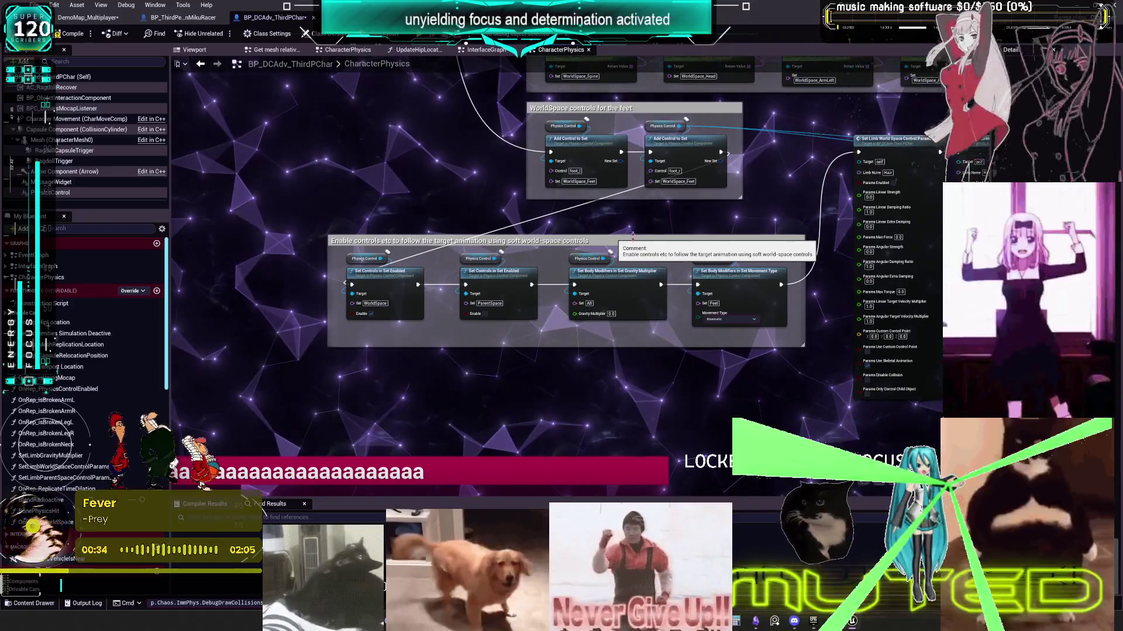
scroll(717, 471, down, 5)
click(194, 50)
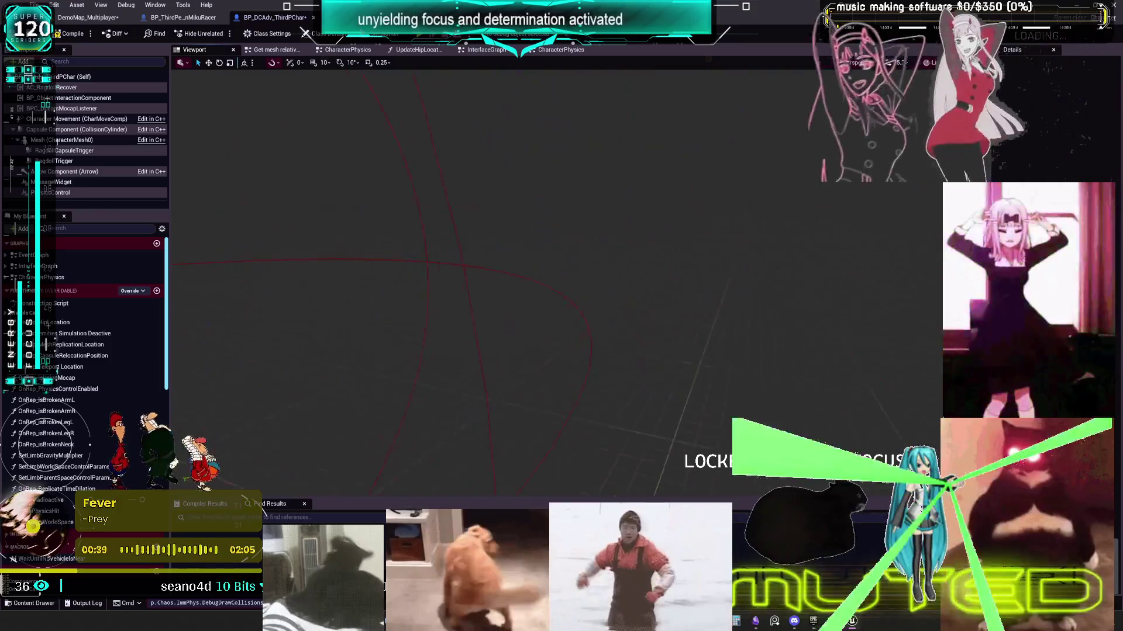
Step: Switch to BP_ThirdPersonMikuRacer's Viewport and simulate physics so Miku's hair swings
scroll(485, 264, up, 5)
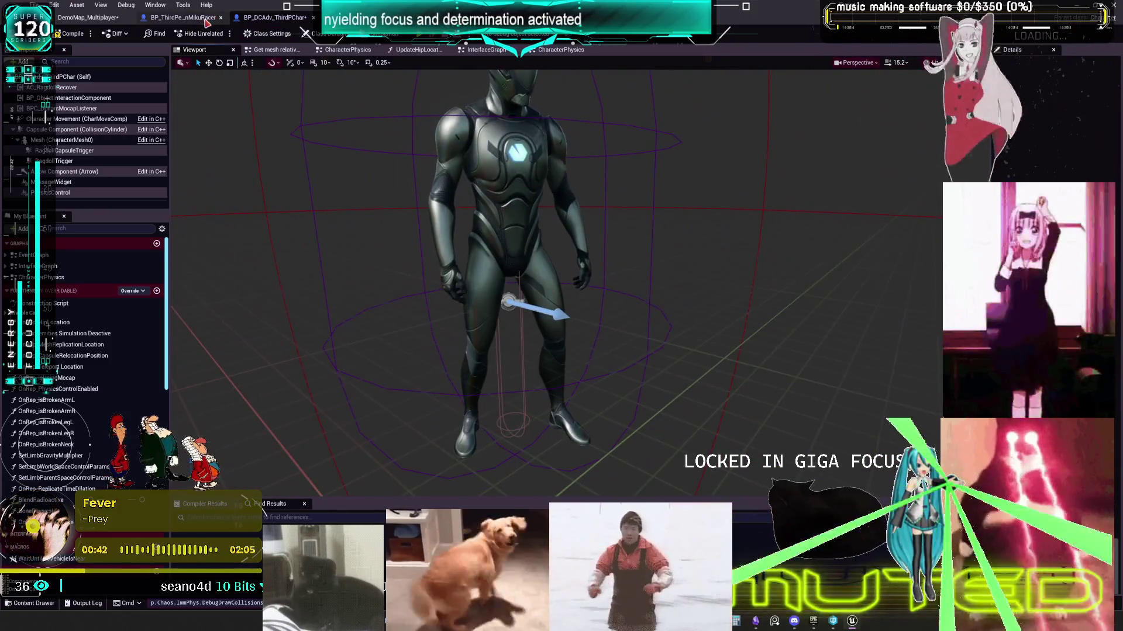
click(206, 20)
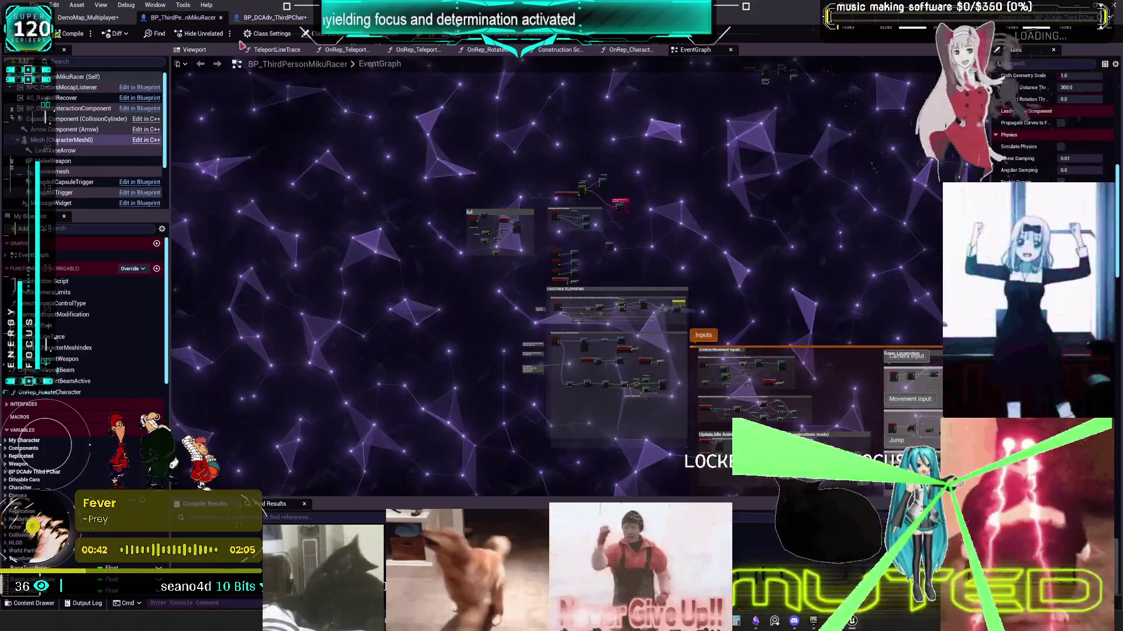
click(198, 50)
mouse_move(627, 215)
mouse_down()
mouse_move(666, 217)
mouse_move(637, 216)
mouse_move(655, 217)
mouse_up()
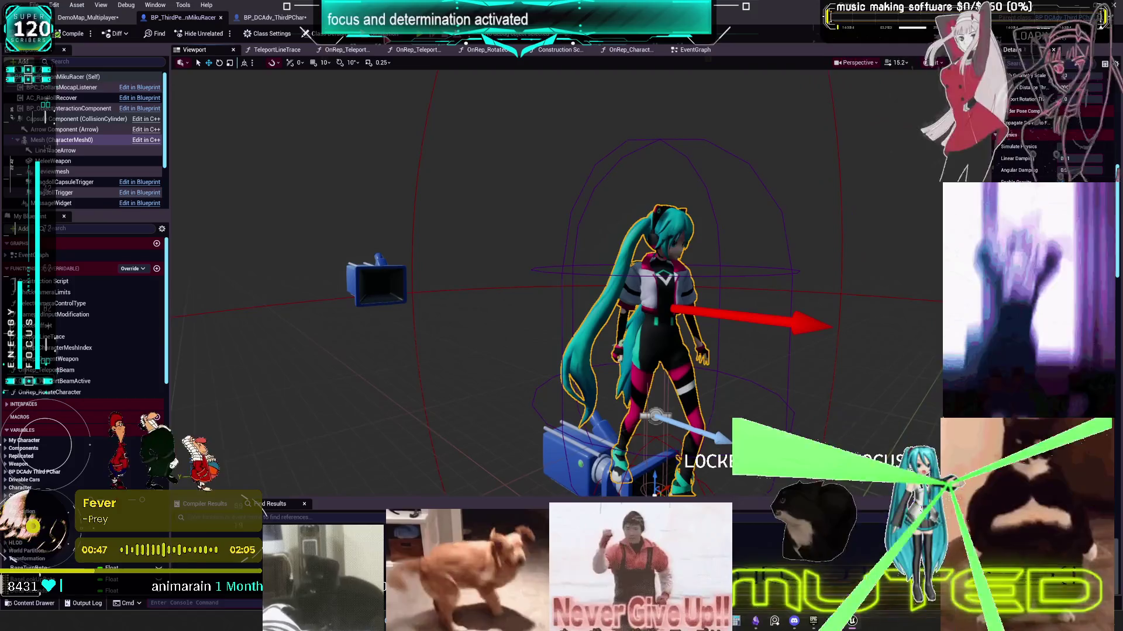
click(383, 33)
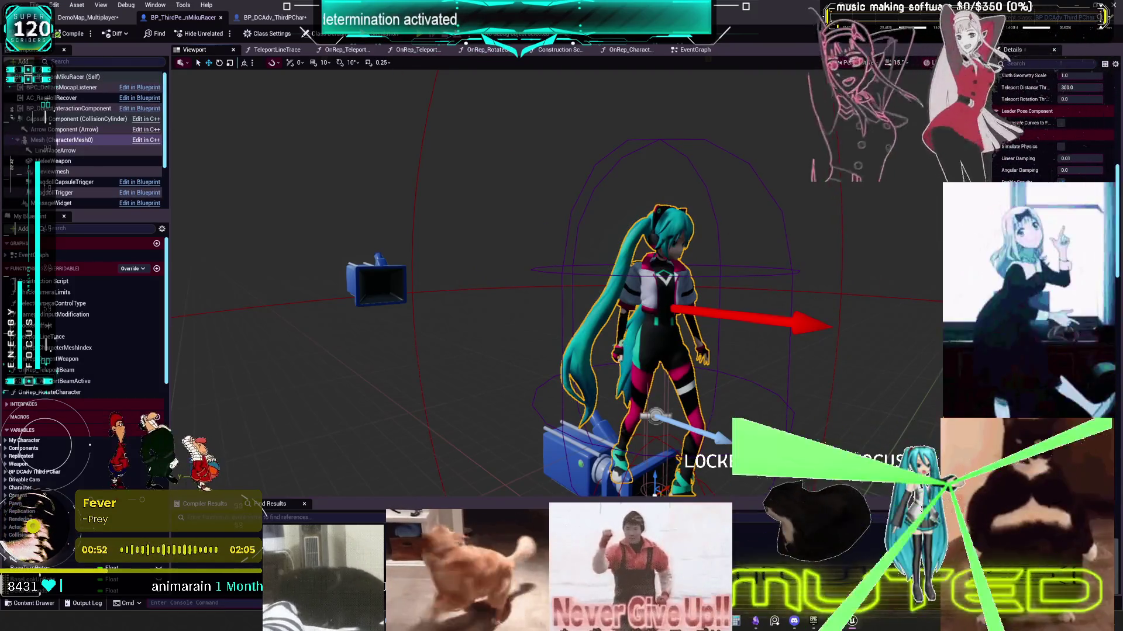
Step: Select the Mesh component, review its Details properties, then start a multiplayer play session
drag(998, 263, 788, 263)
scroll(847, 291, down, 10)
scroll(847, 291, down, 15)
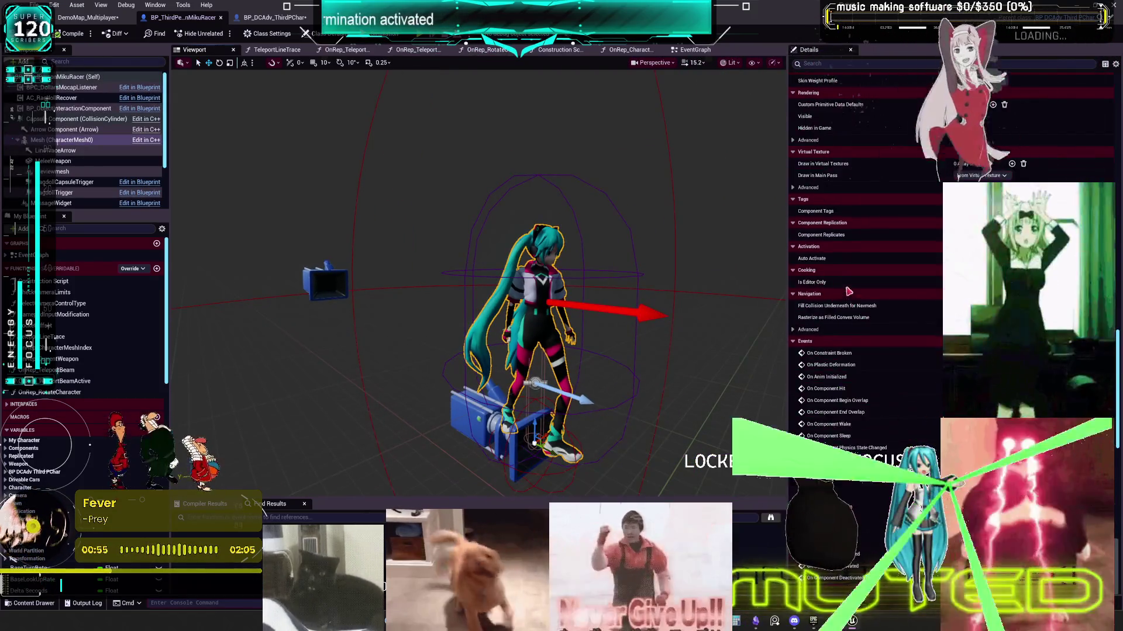
click(58, 142)
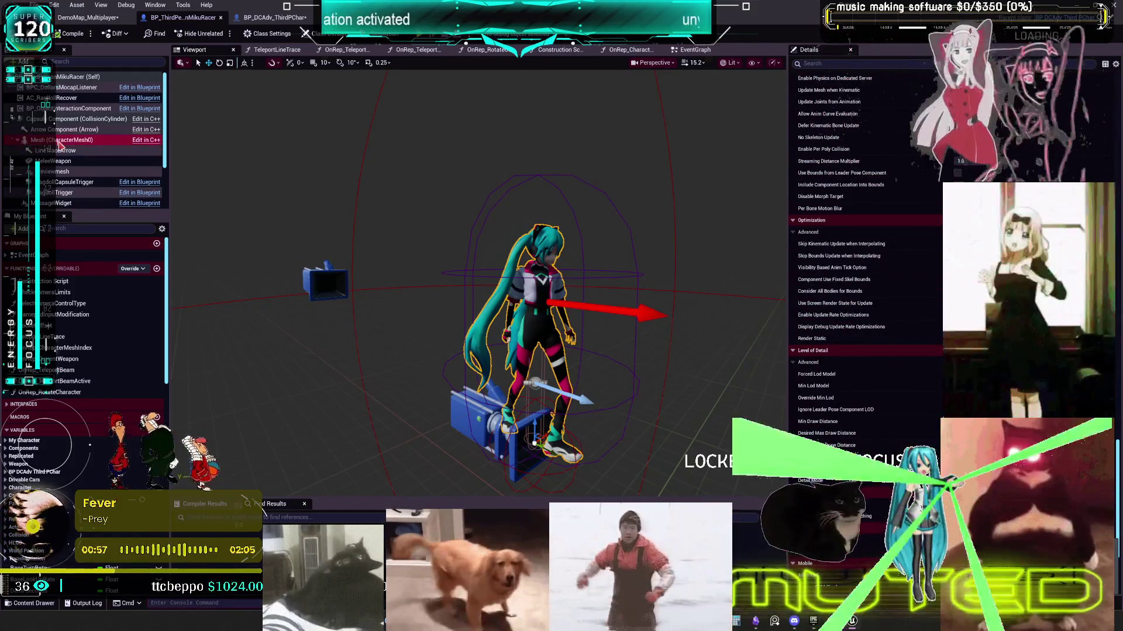
scroll(880, 343, up, 1)
scroll(859, 328, up, 15)
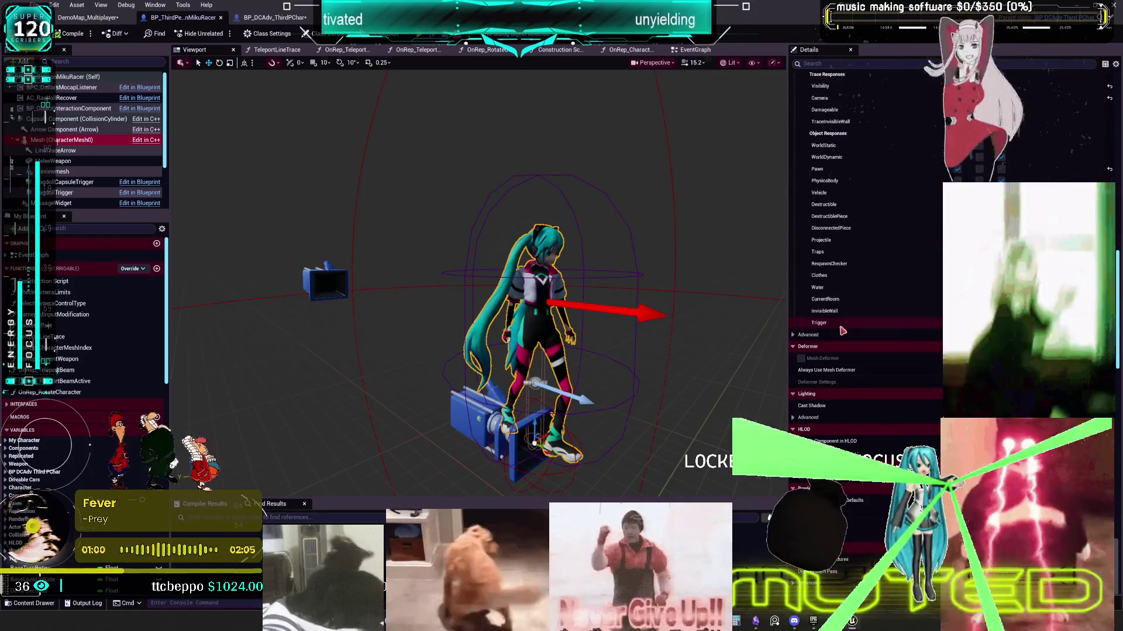
scroll(866, 264, up, 10)
scroll(865, 293, up, 15)
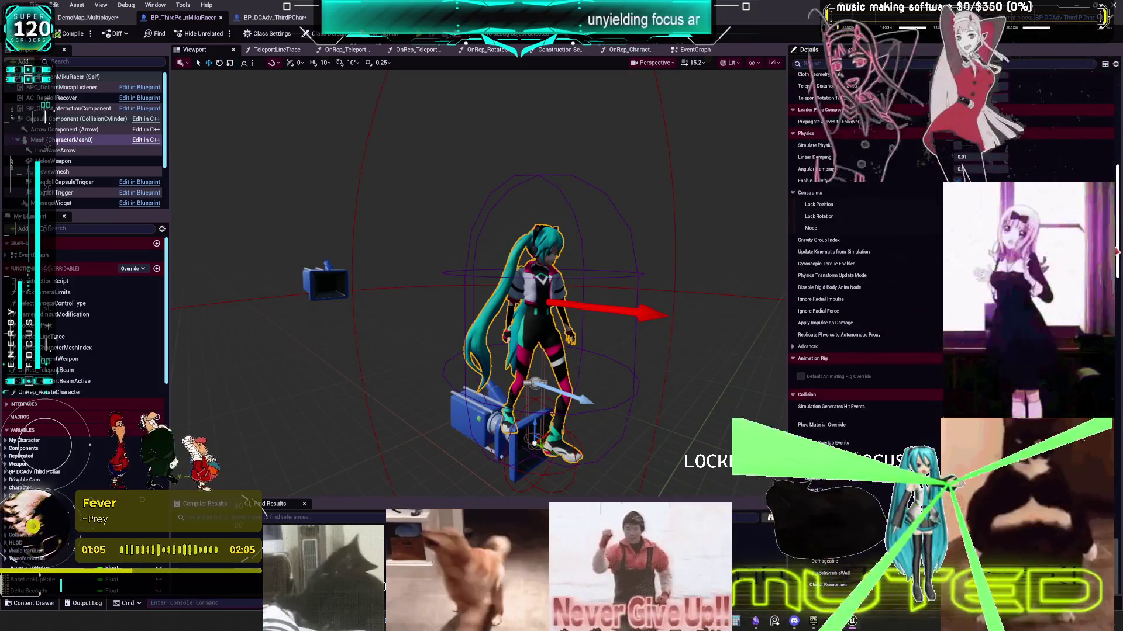
scroll(865, 292, up, 2)
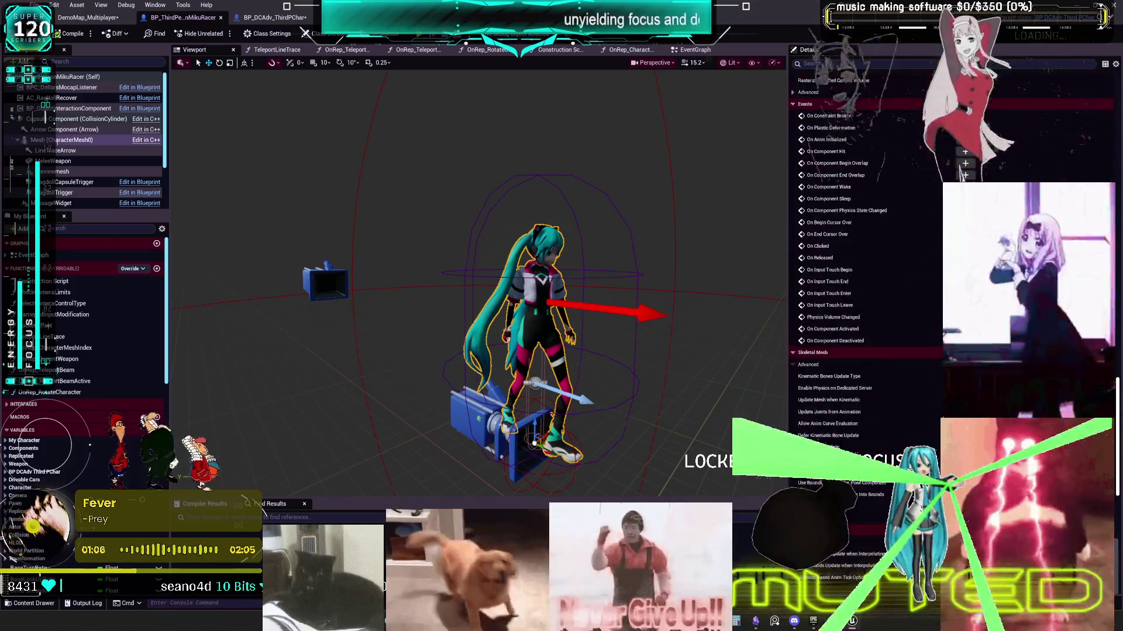
scroll(854, 383, down, 20)
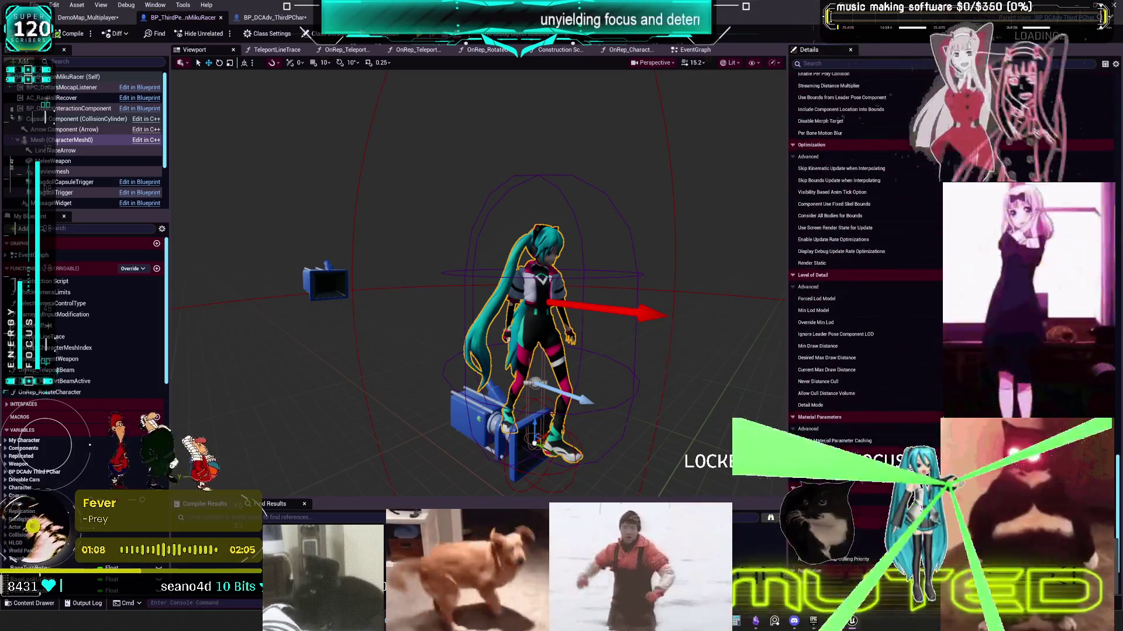
scroll(869, 397, down, 15)
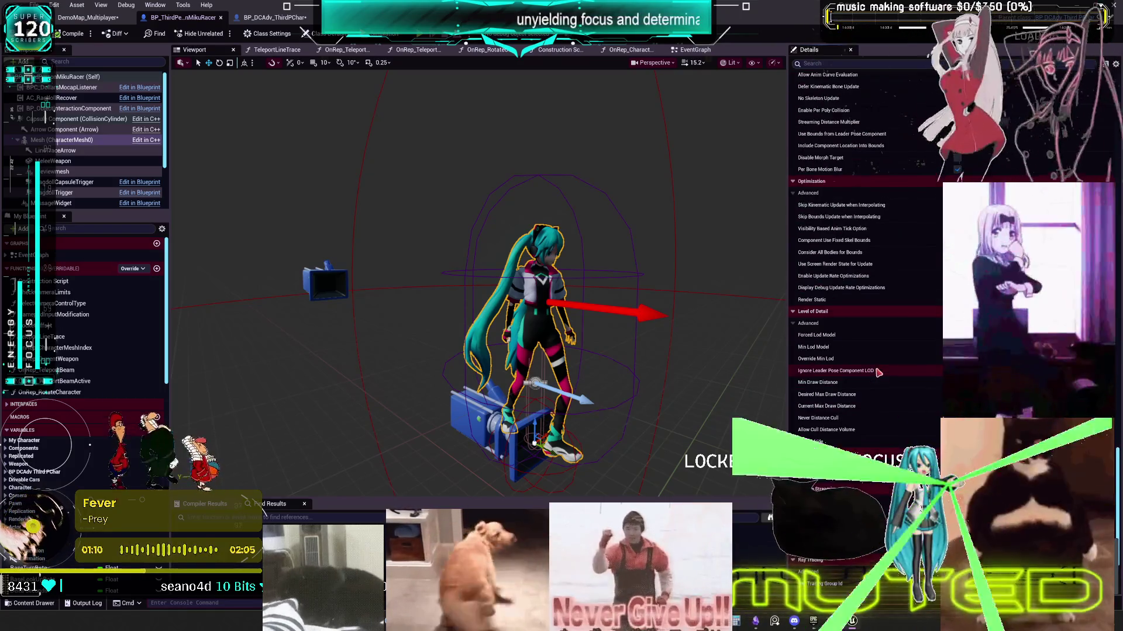
scroll(876, 369, down, 2)
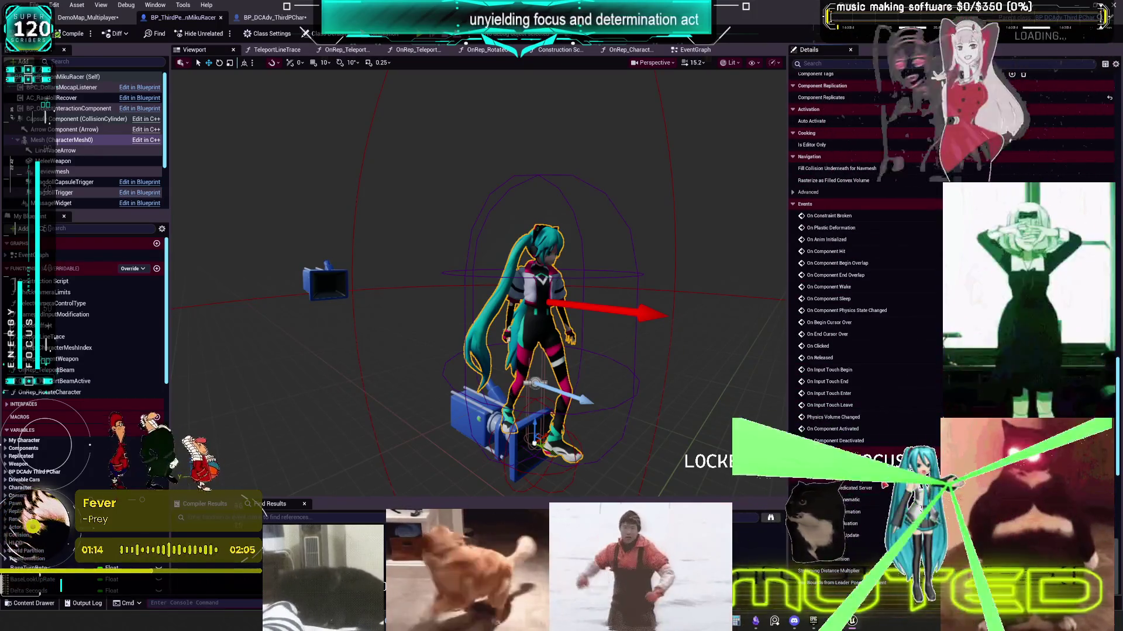
scroll(880, 477, down, 6)
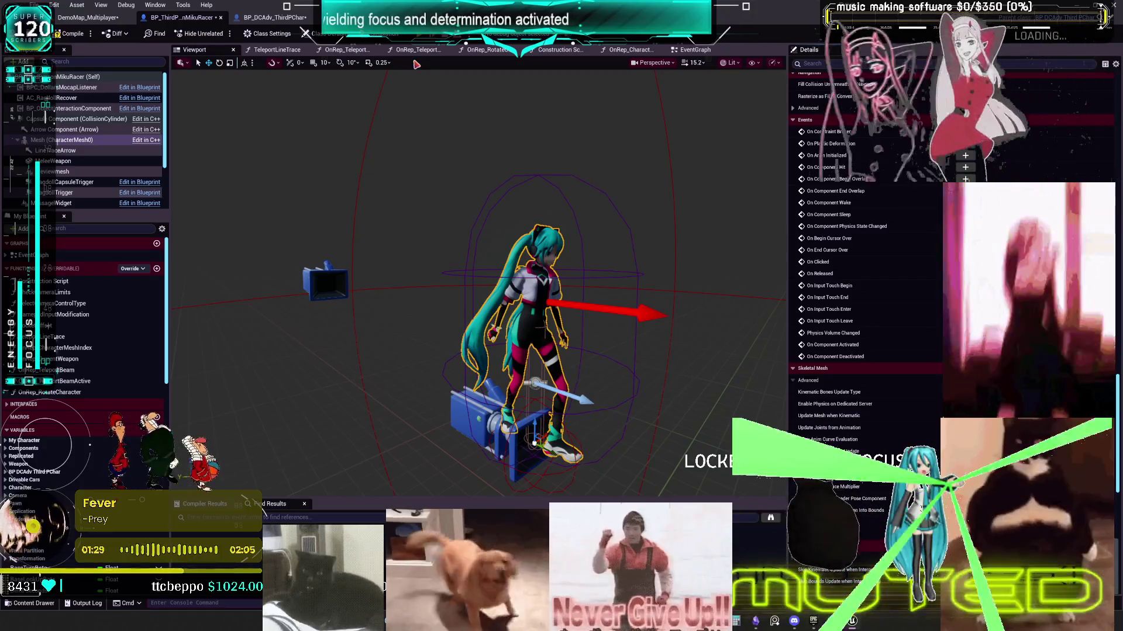
key(alt+p)
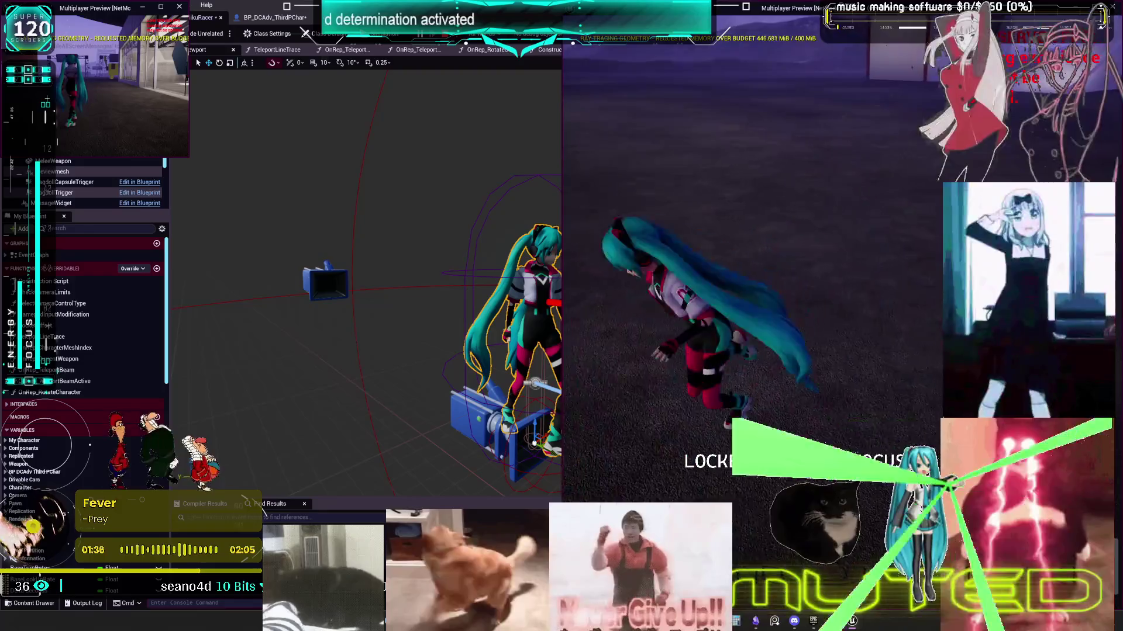
Step: End both multiplayer hair-physics test runs and scroll back through the mesh component Details
key(Escape)
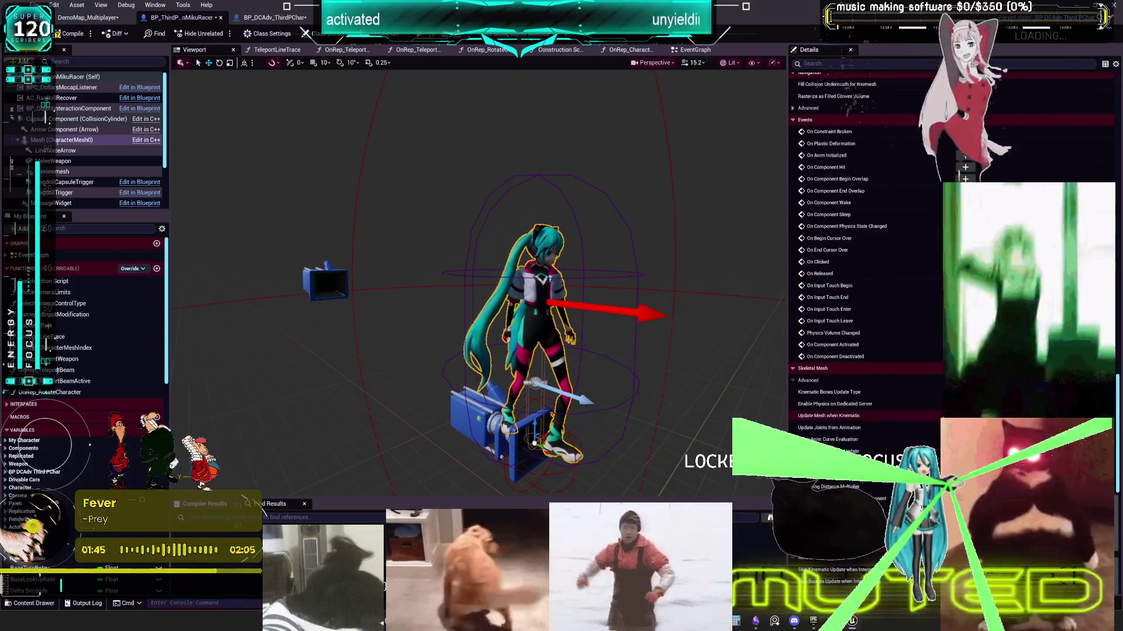
scroll(865, 234, down, 2)
scroll(866, 263, down, 4)
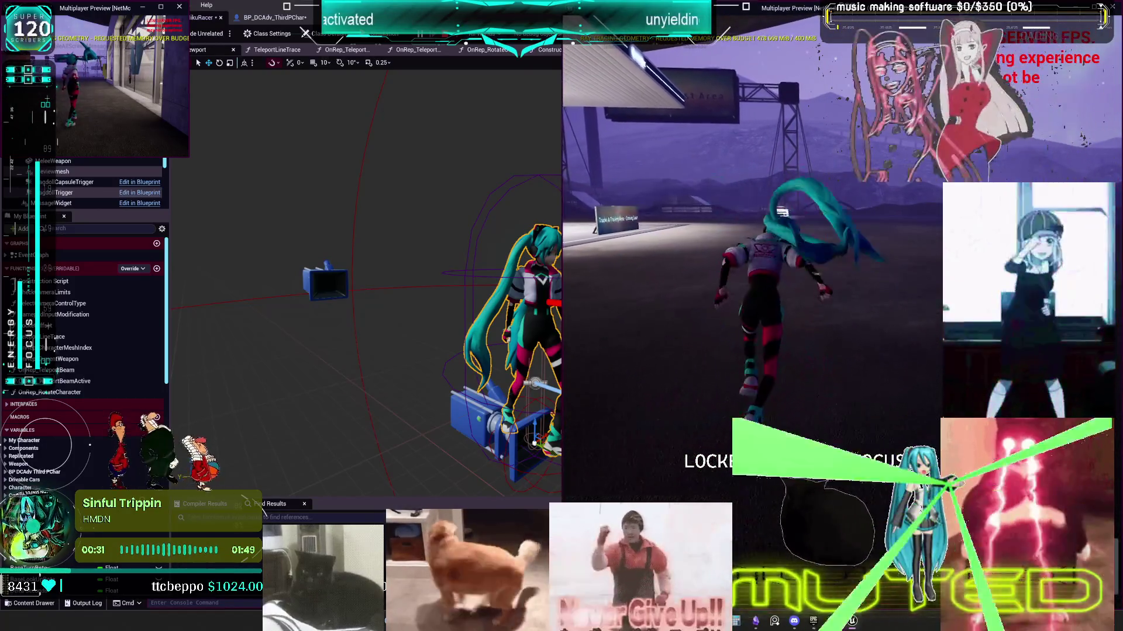
key(Escape)
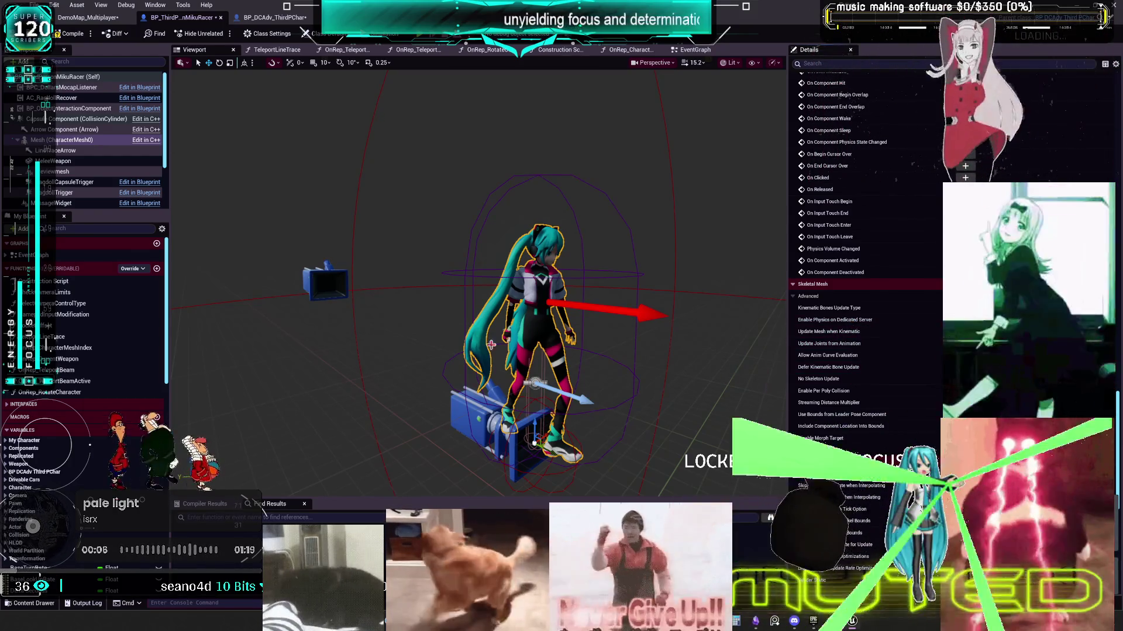
scroll(865, 328, down, 10)
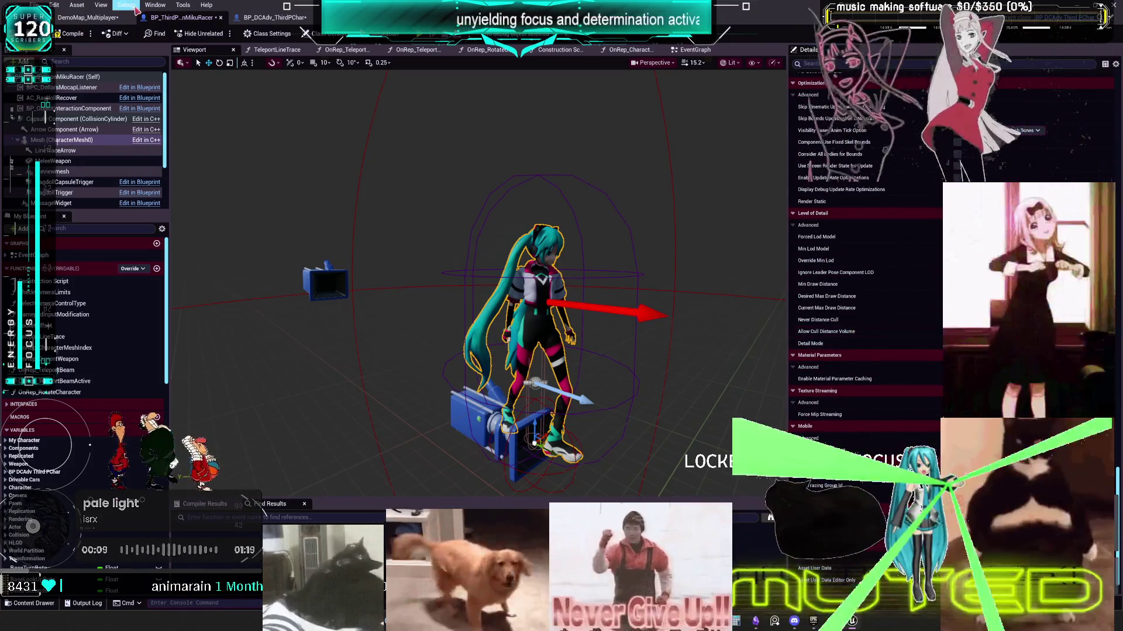
click(117, 18)
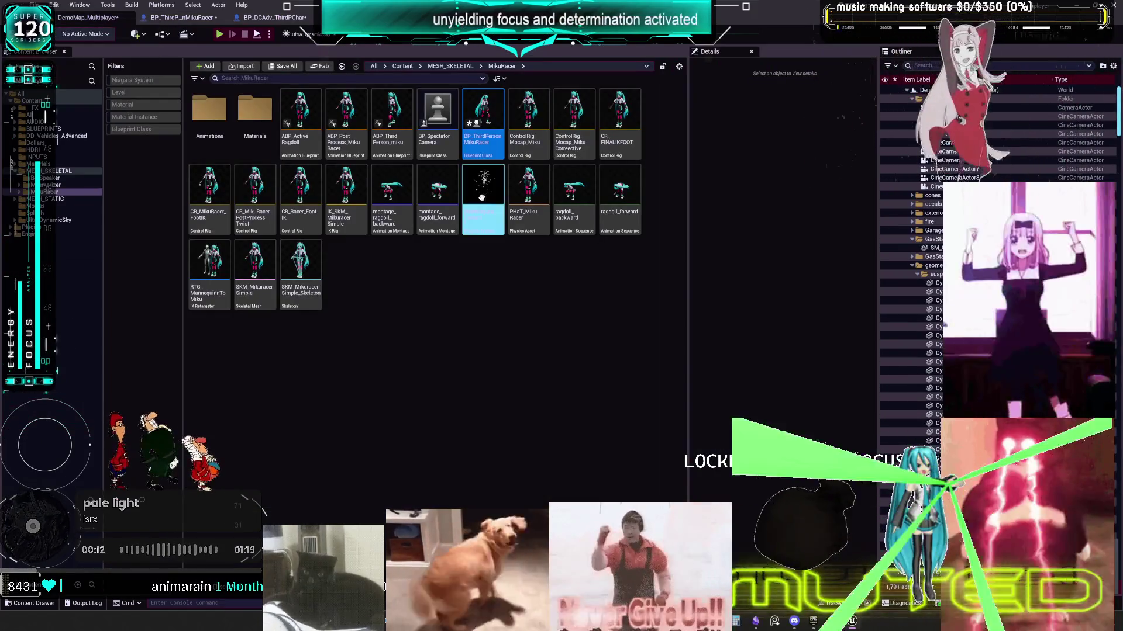
double_click(528, 232)
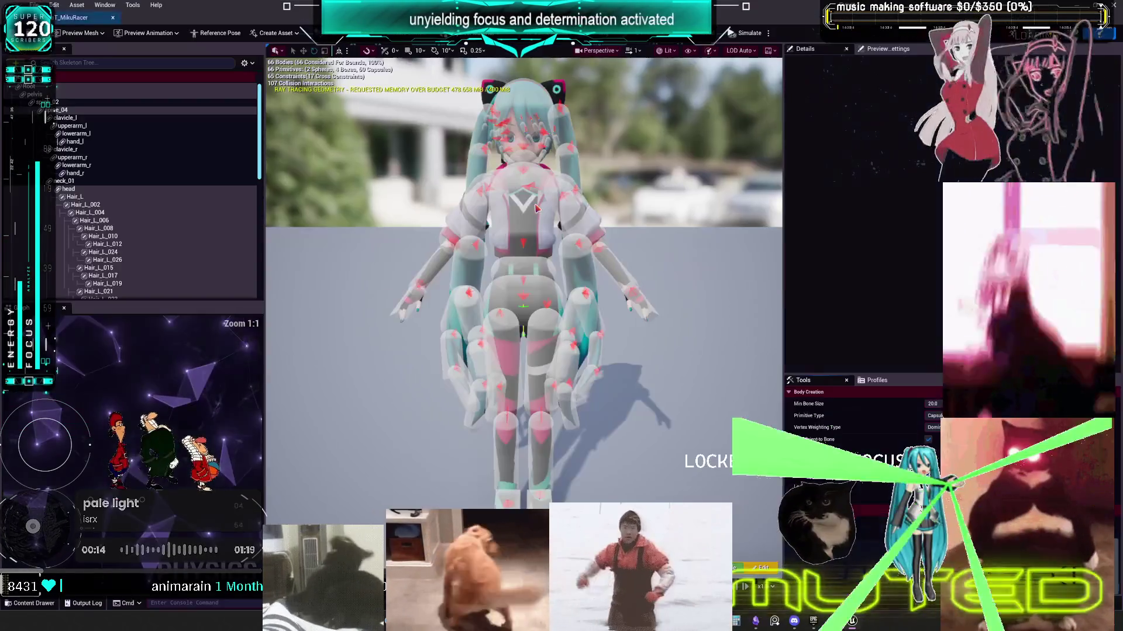
scroll(77, 162, down, 2)
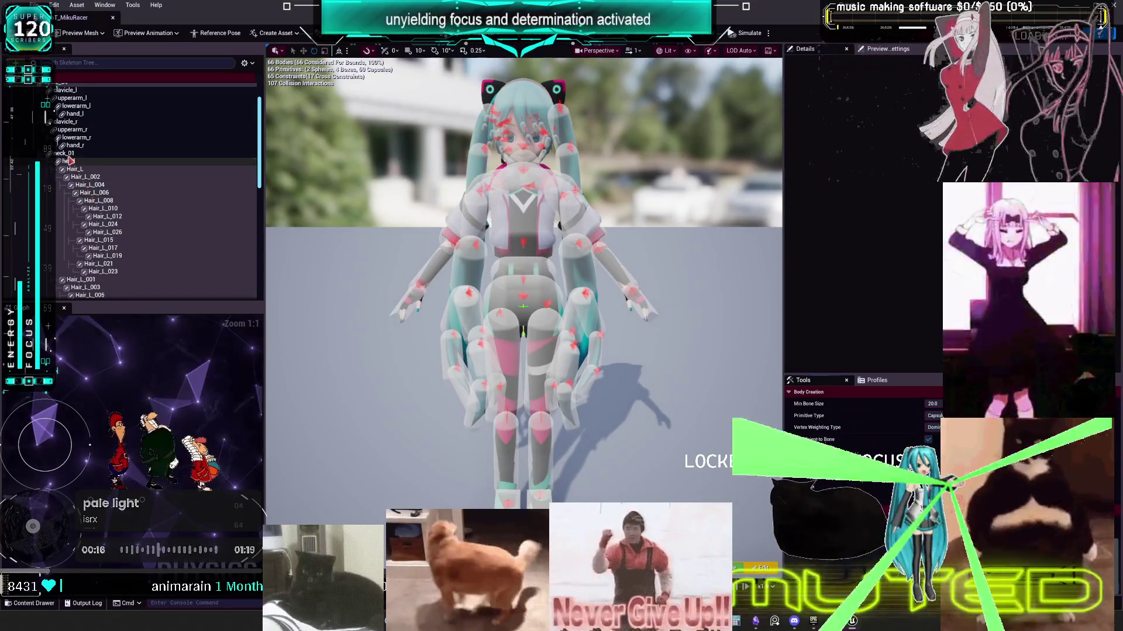
click(67, 153)
click(926, 124)
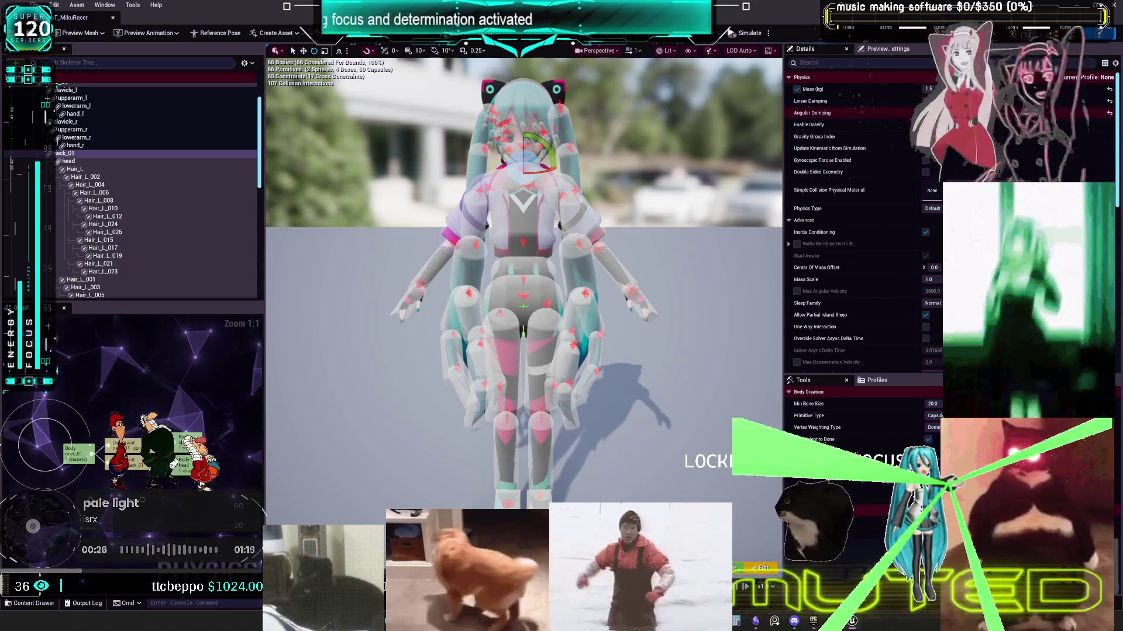
click(70, 161)
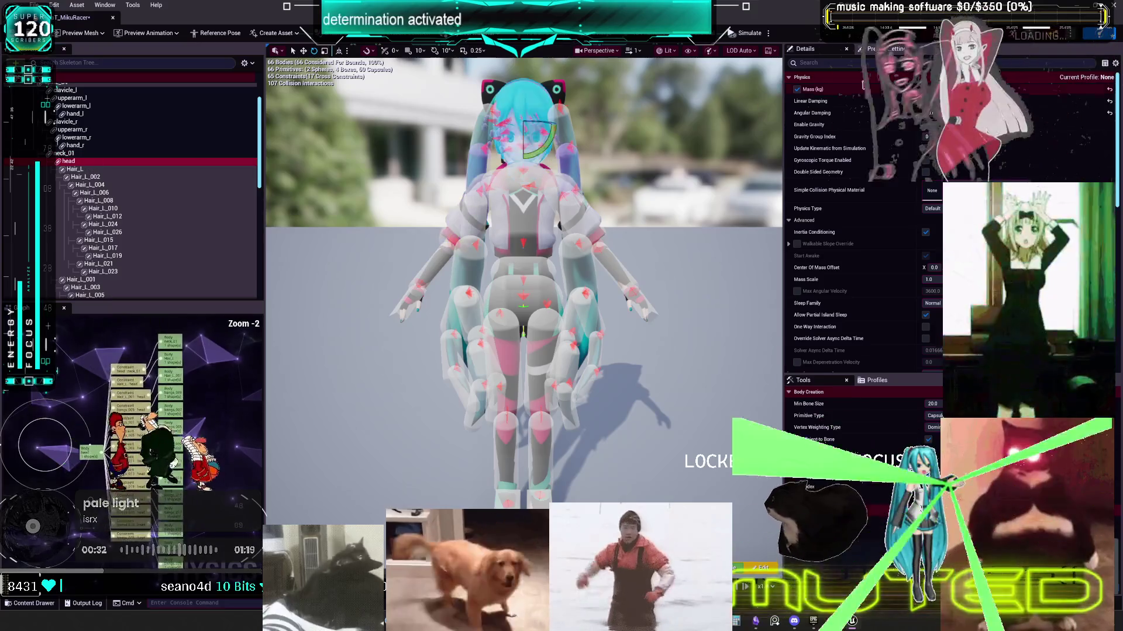
click(928, 101)
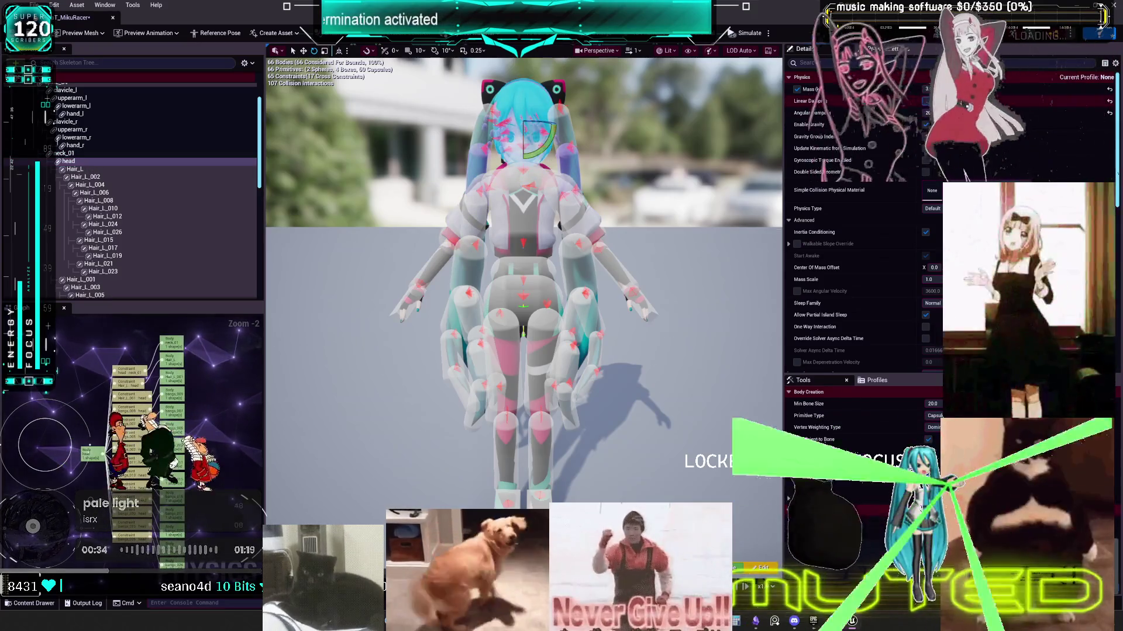
click(78, 154)
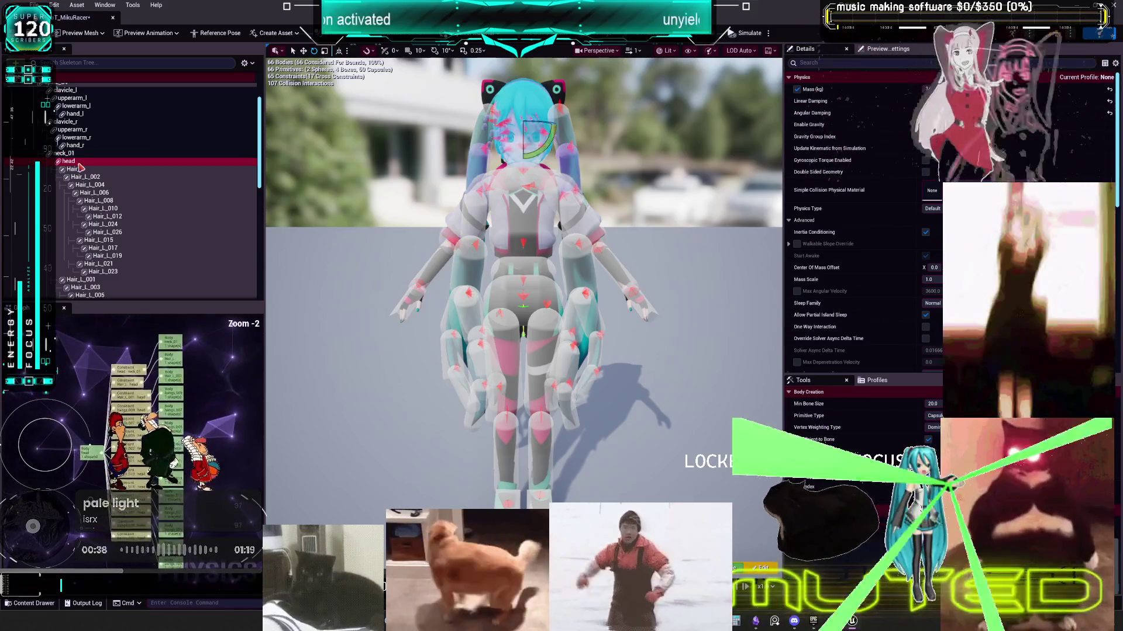
click(82, 169)
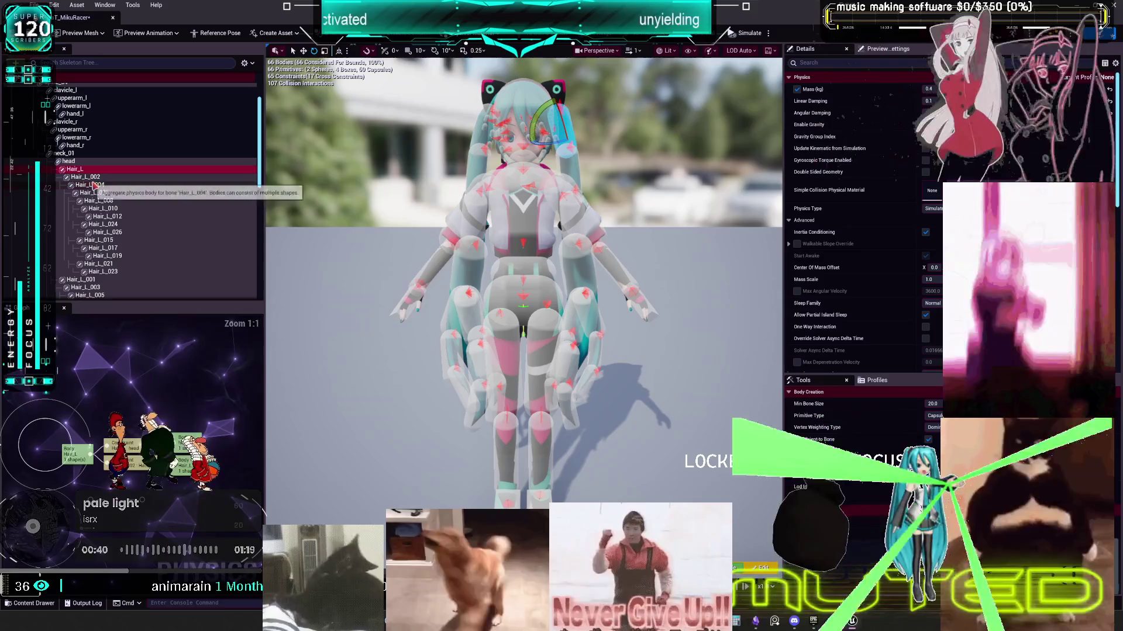
click(89, 184)
click(93, 193)
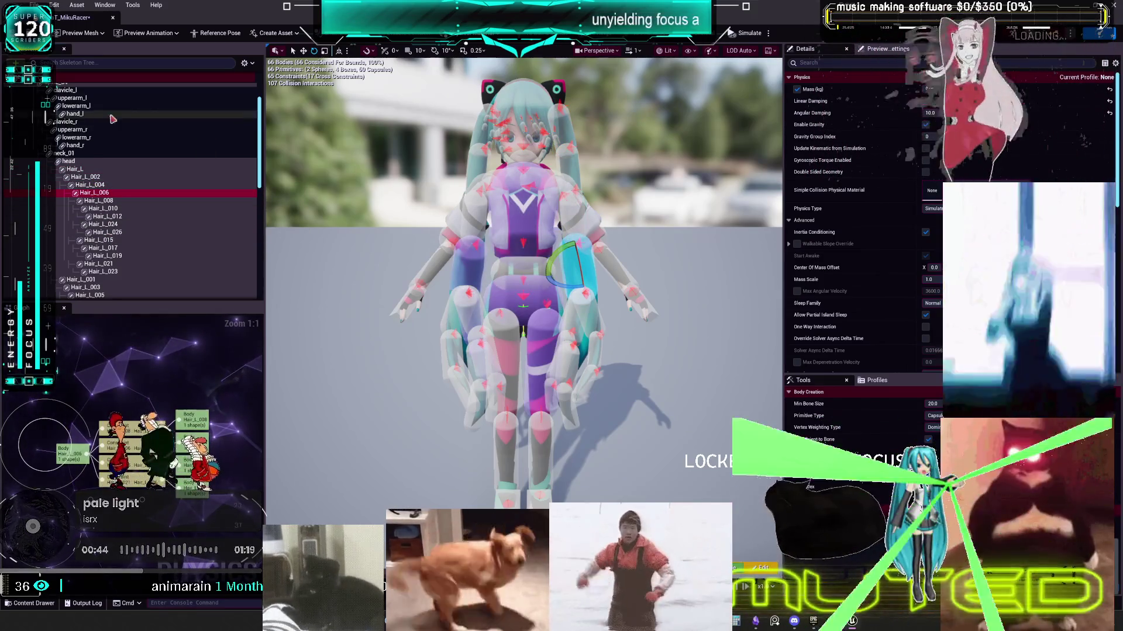
click(89, 154)
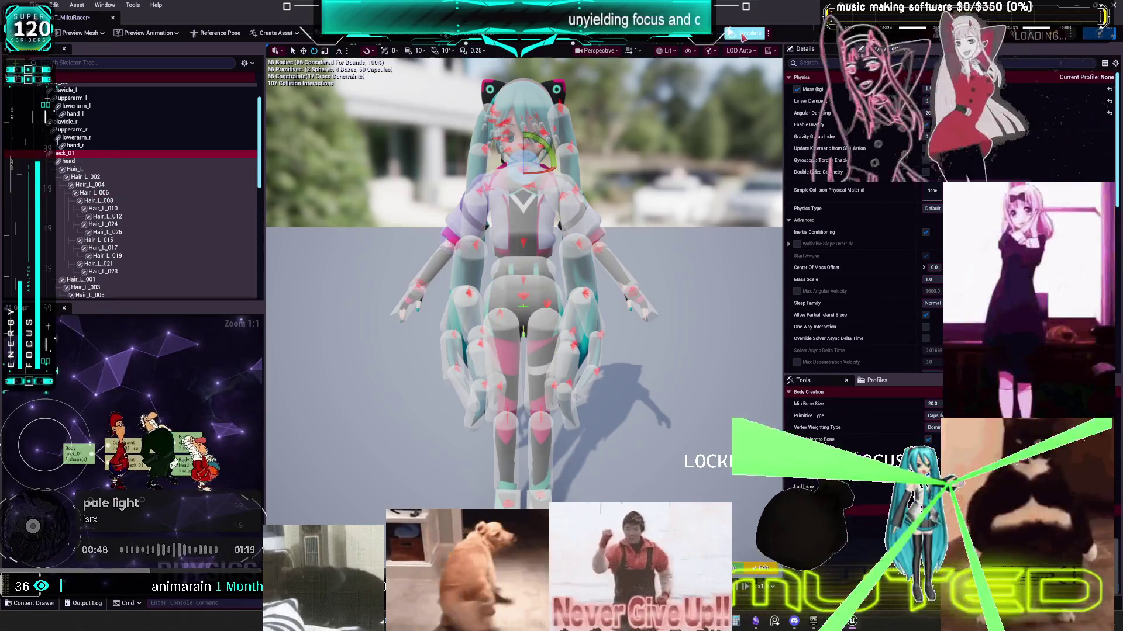
Step: Restart the physics asset simulation with No Gravity Simulation enabled
click(745, 33)
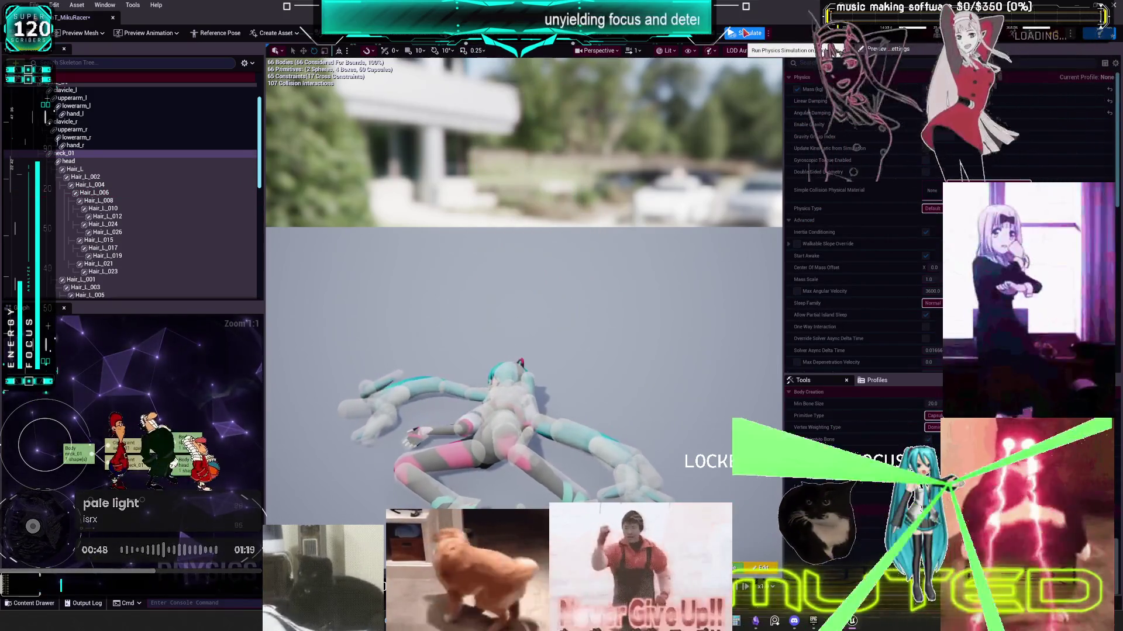
click(745, 33)
click(768, 33)
click(811, 90)
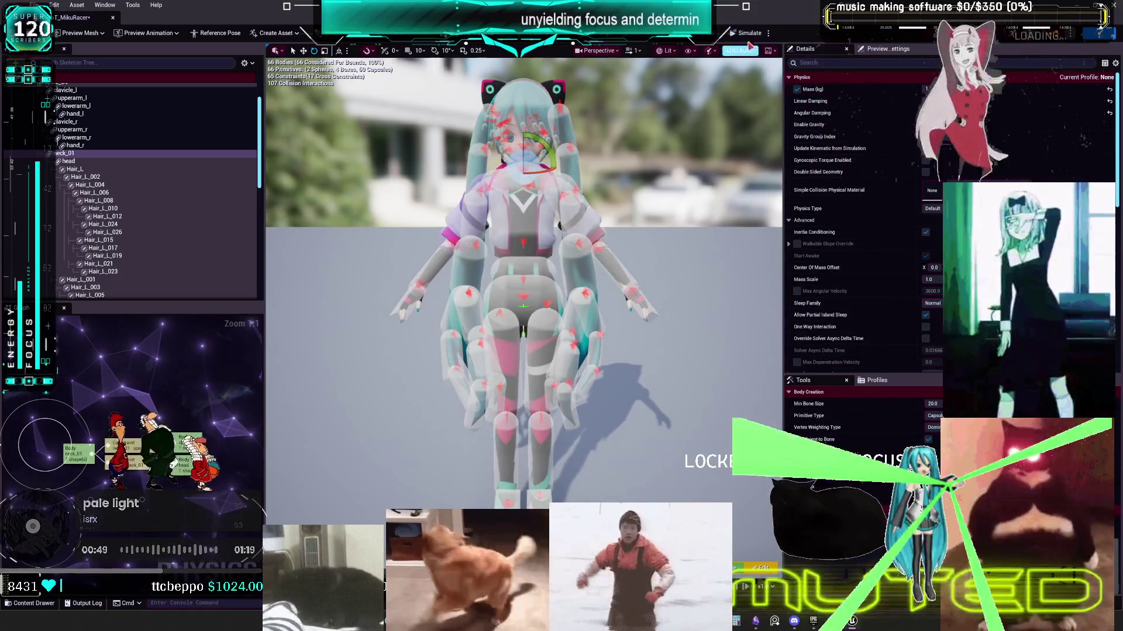
click(746, 33)
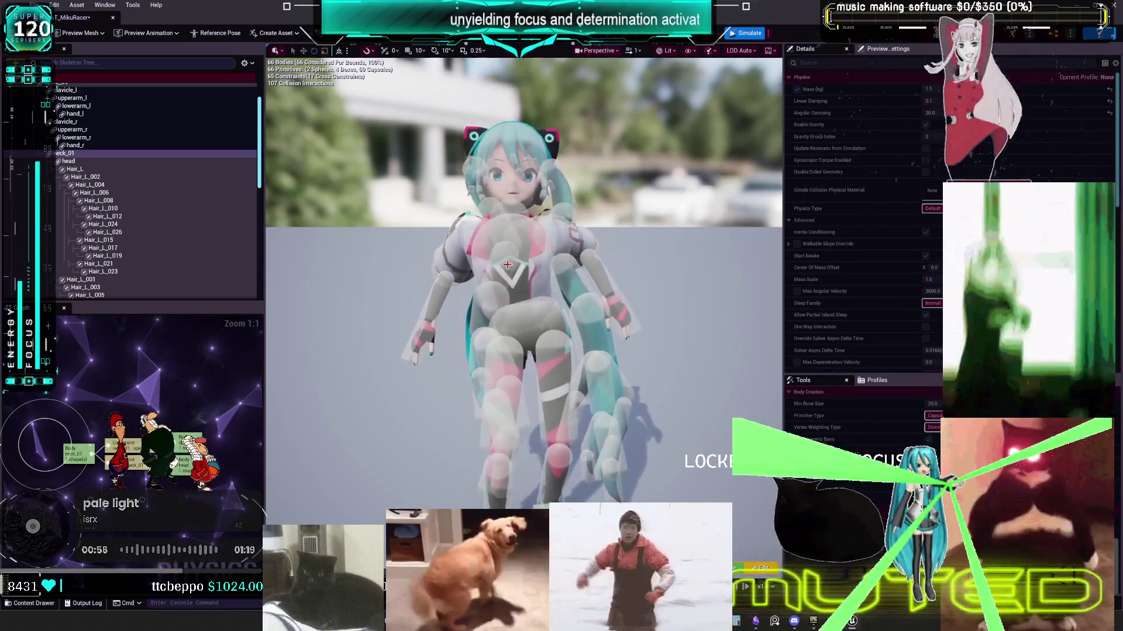
Step: Yank and fling the character to test the hair swing, then stop simulating and close the editor
mouse_move(530, 225)
mouse_down()
mouse_move(407, 161)
mouse_move(707, 280)
mouse_move(652, 281)
mouse_move(524, 420)
mouse_move(579, 64)
mouse_move(603, 29)
mouse_move(561, 161)
mouse_move(614, 433)
mouse_move(579, 421)
mouse_move(582, 322)
mouse_up()
mouse_move(553, 224)
mouse_down()
mouse_move(526, 146)
mouse_move(585, 117)
mouse_move(644, 117)
mouse_move(684, 99)
mouse_up()
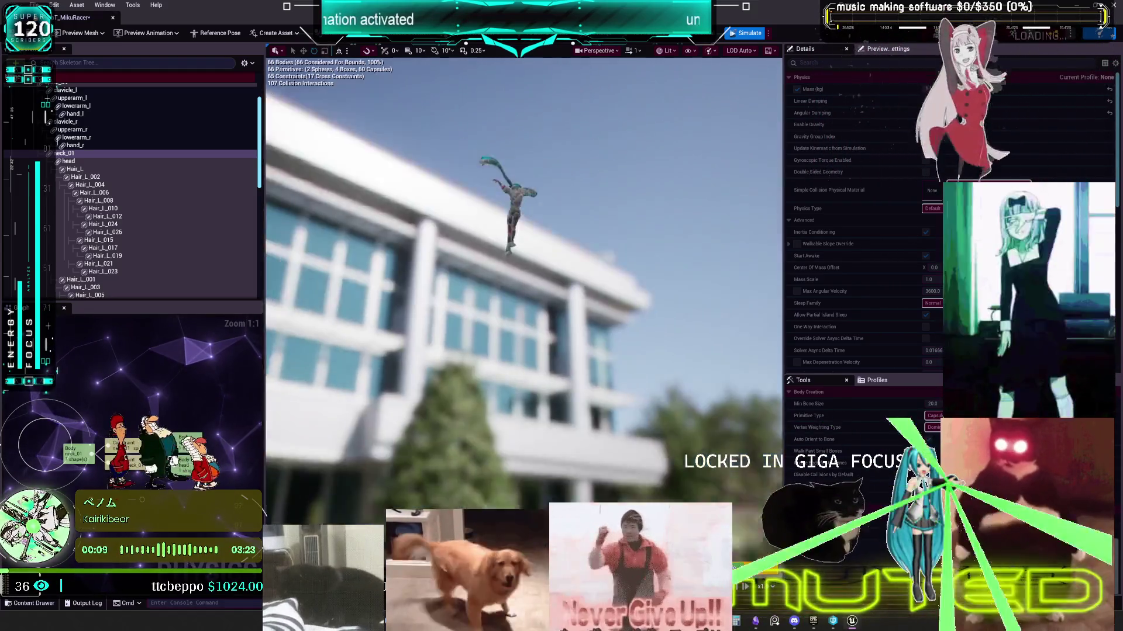
drag(609, 271, 609, 293)
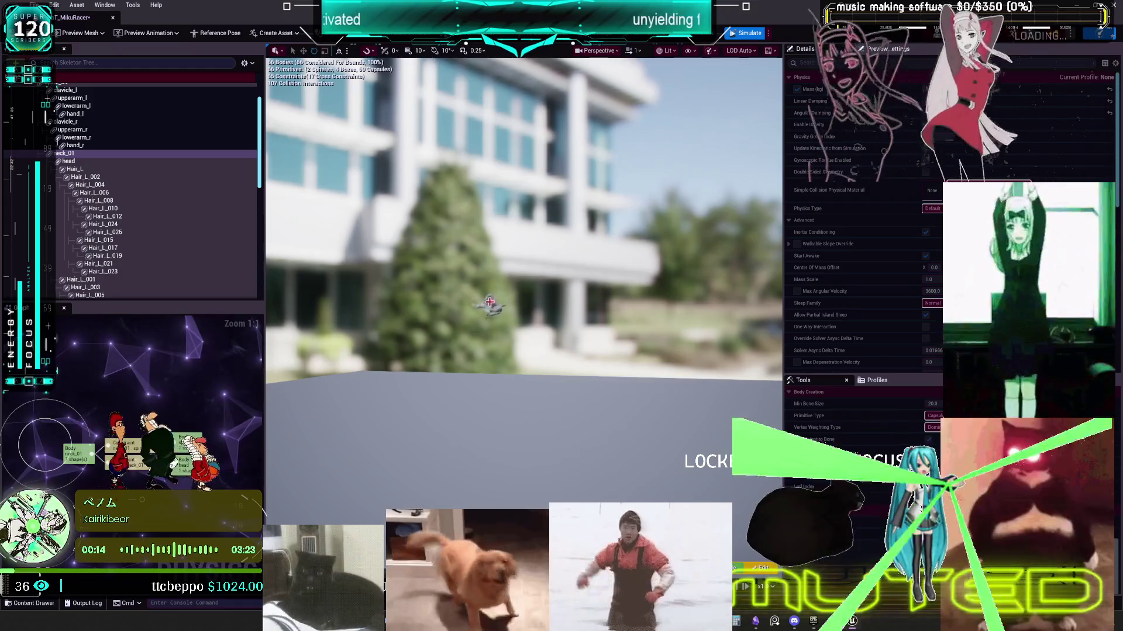
drag(529, 388, 528, 436)
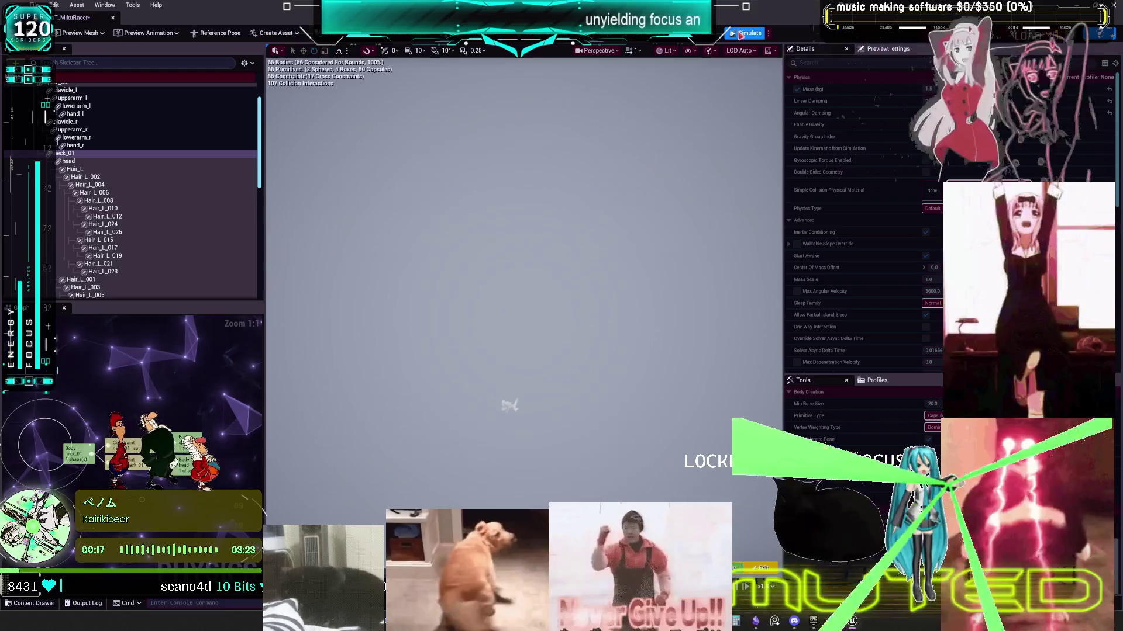
key(alt+s)
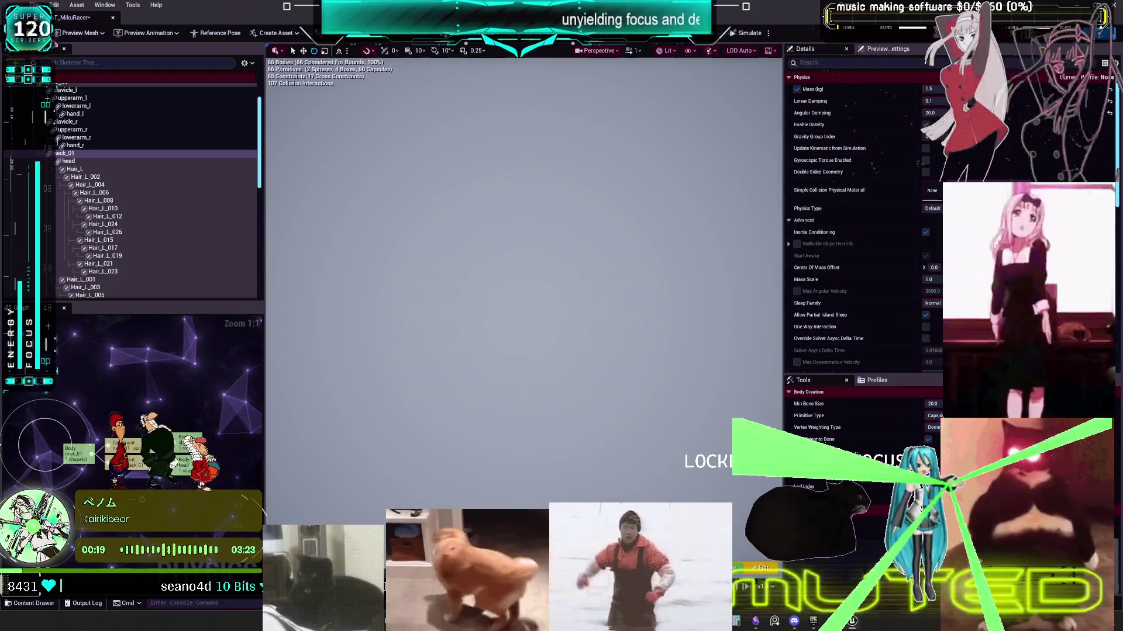
click(1117, 5)
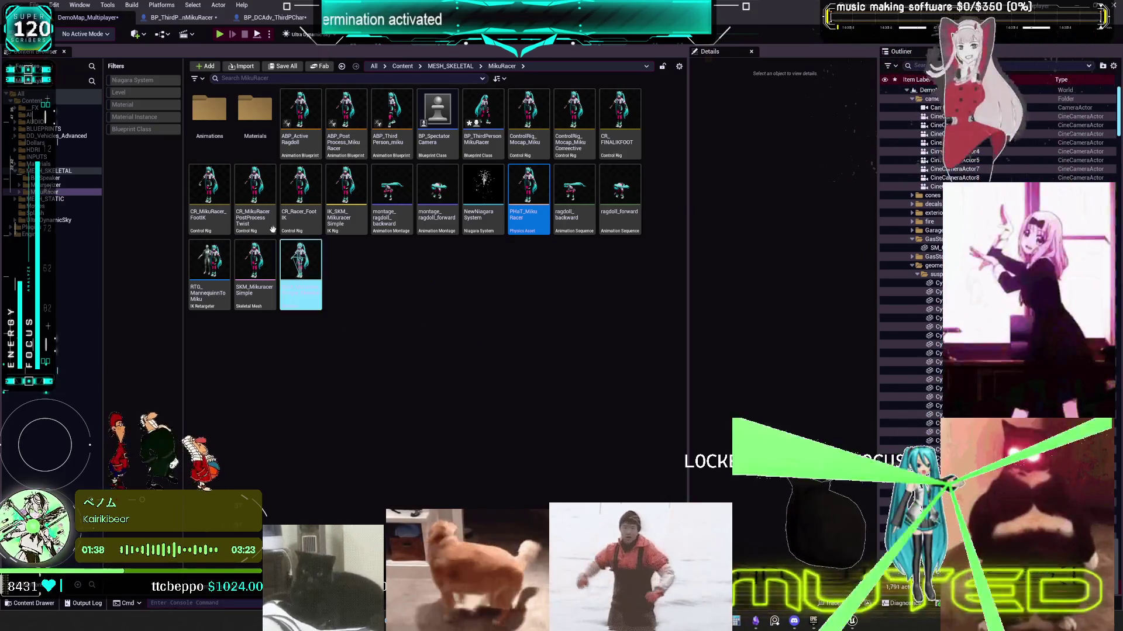
Step: Return to BP_DCAdv_ThirdPChar and frame the hair control nodes in the CharacterPhysics graph
click(181, 18)
click(269, 18)
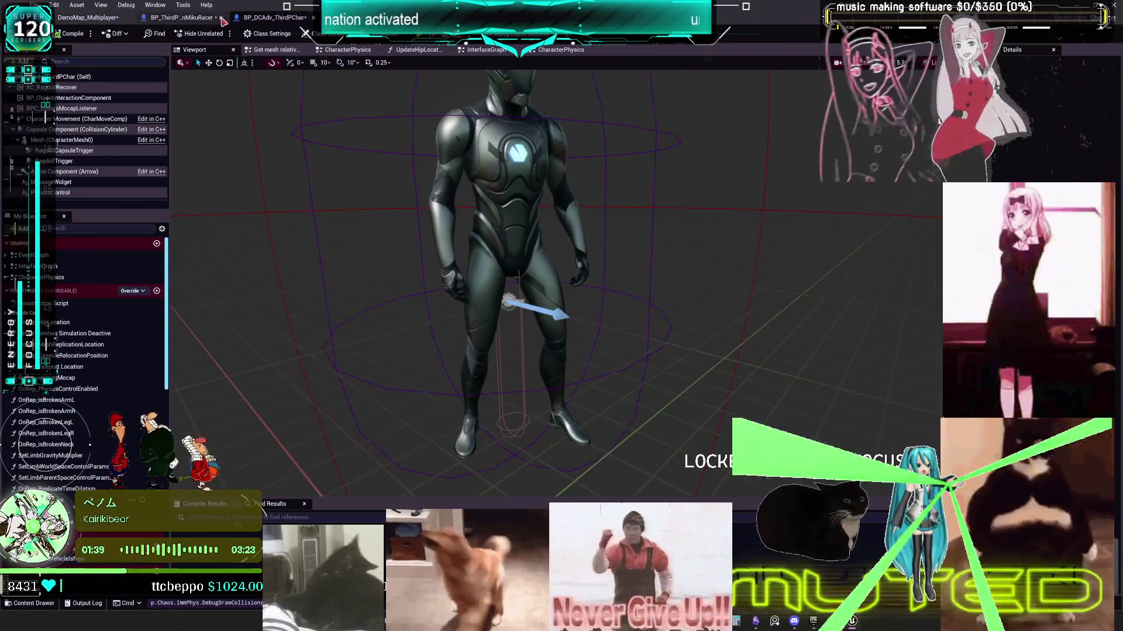
click(182, 18)
click(269, 17)
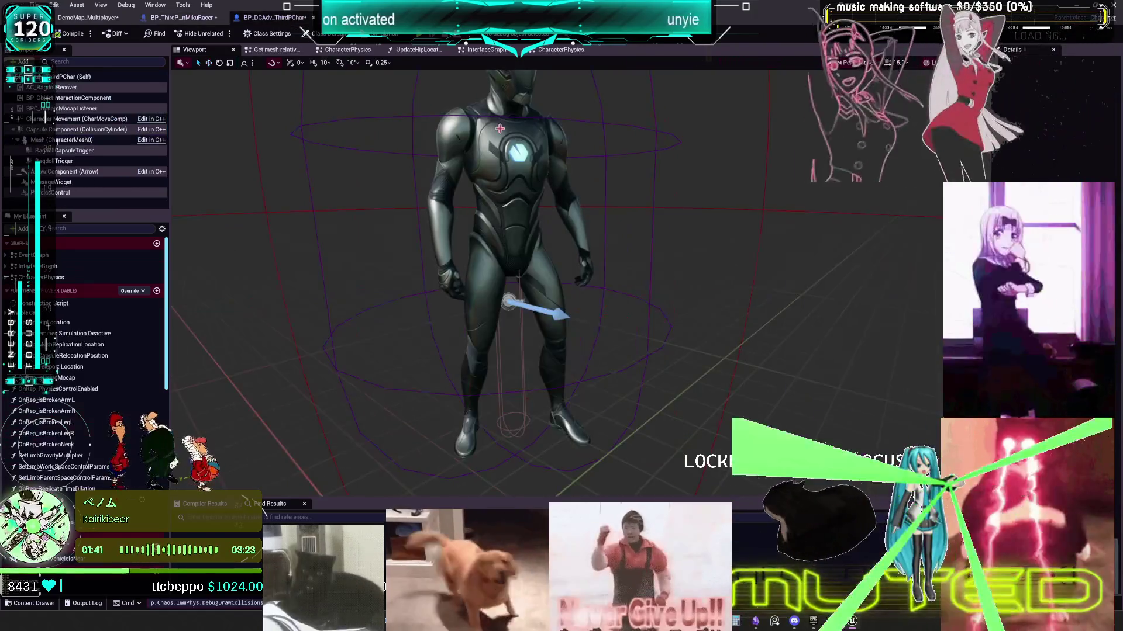
click(573, 57)
scroll(589, 251, up, 5)
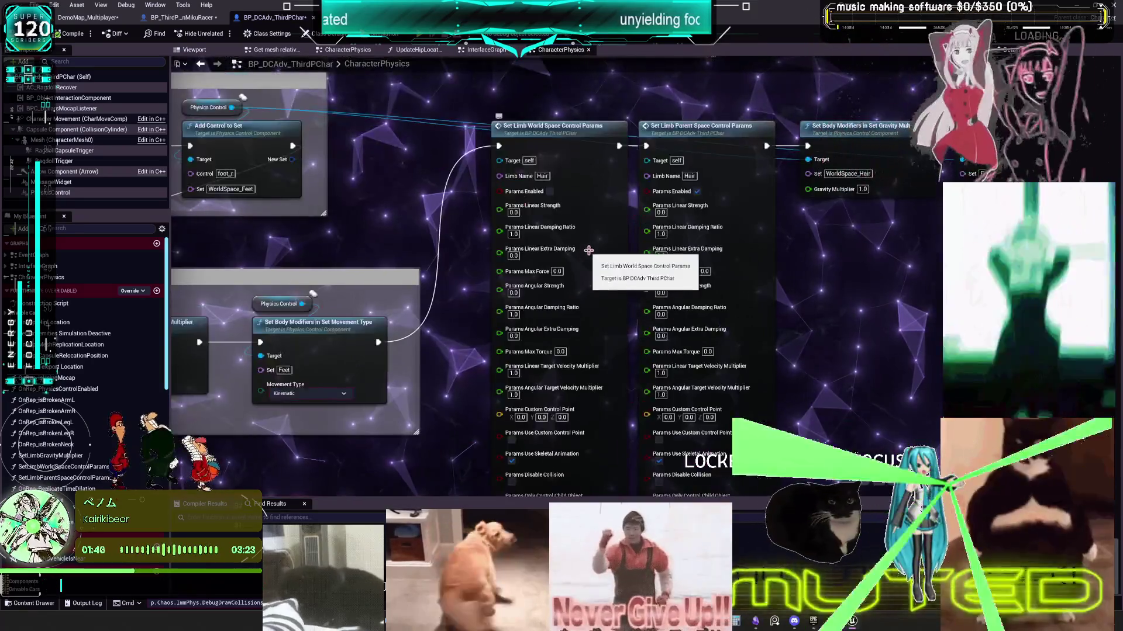
mouse_move(589, 252)
mouse_down()
mouse_move(589, 200)
mouse_move(570, 200)
mouse_up()
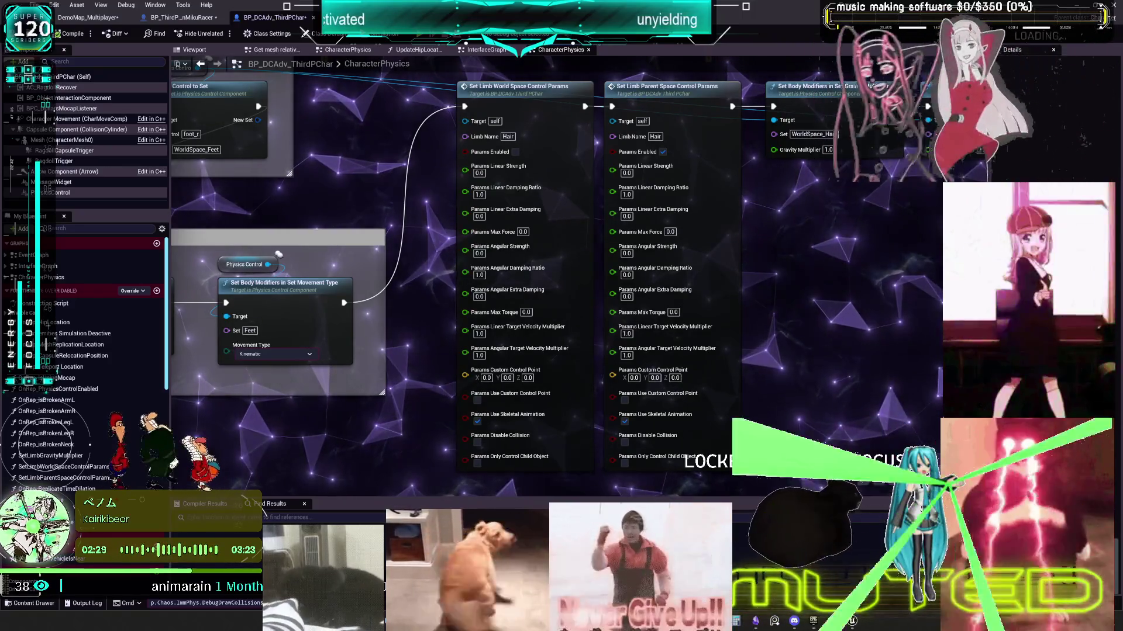
Step: Disable the Hair parent-space control and enable world-space control with Linear Strength 1.0
click(663, 152)
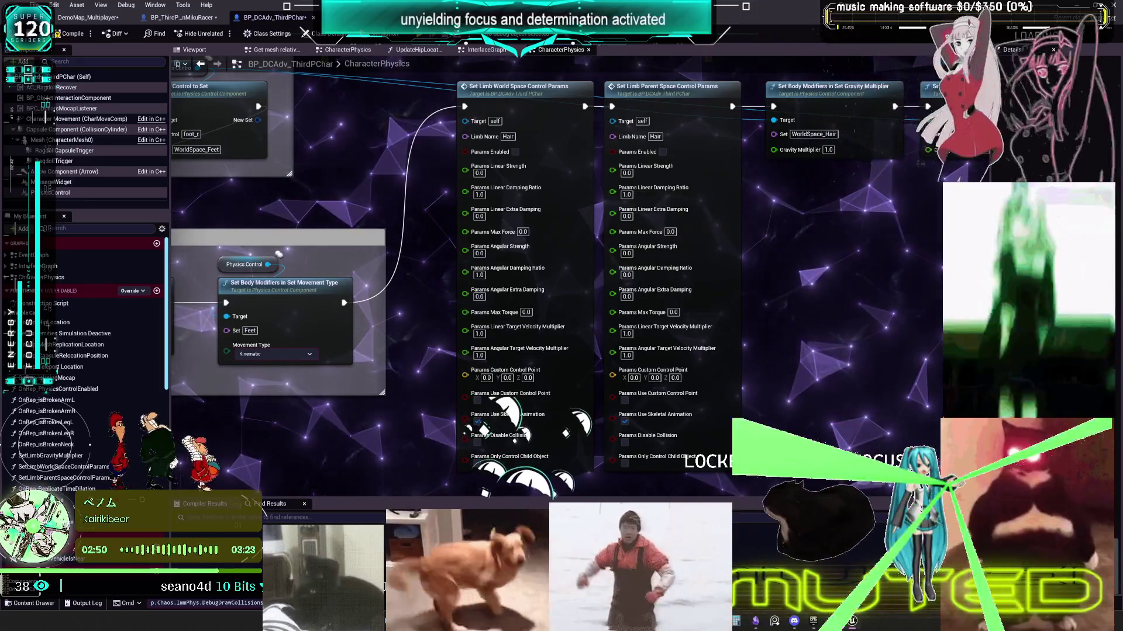
click(516, 152)
click(479, 173)
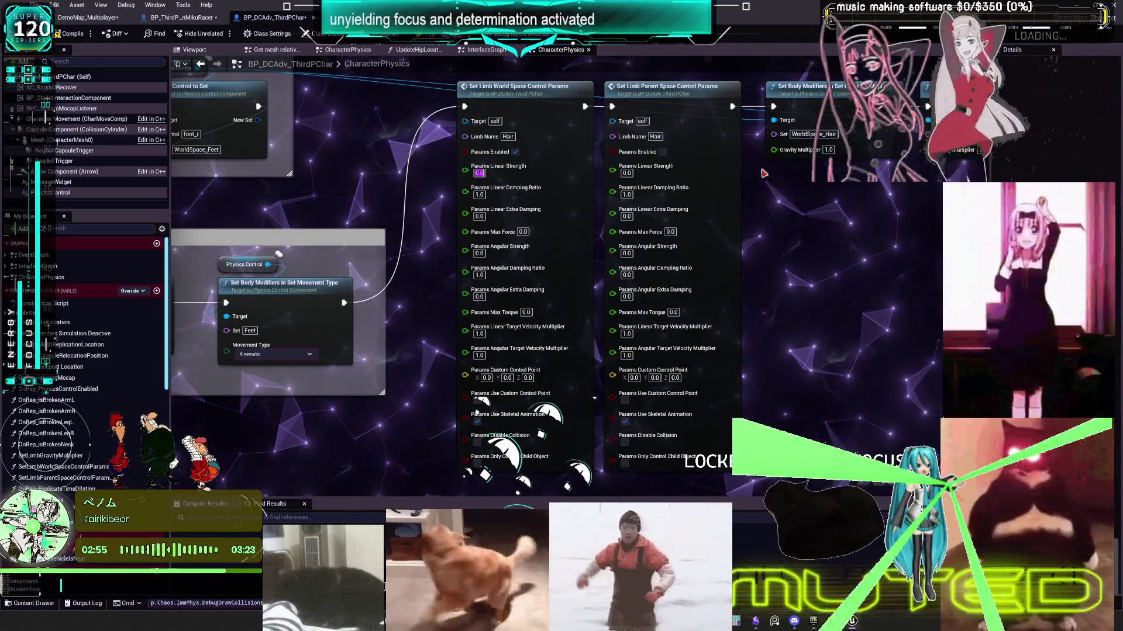
text(1.0)
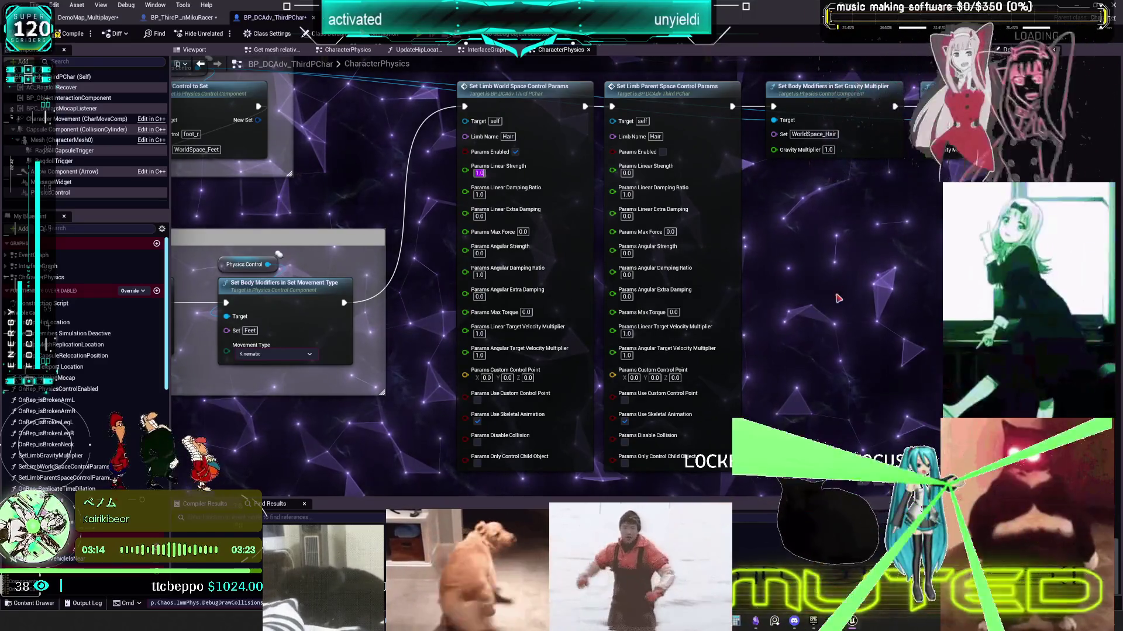
mouse_move(856, 247)
mouse_down()
mouse_move(737, 281)
mouse_move(750, 255)
mouse_up()
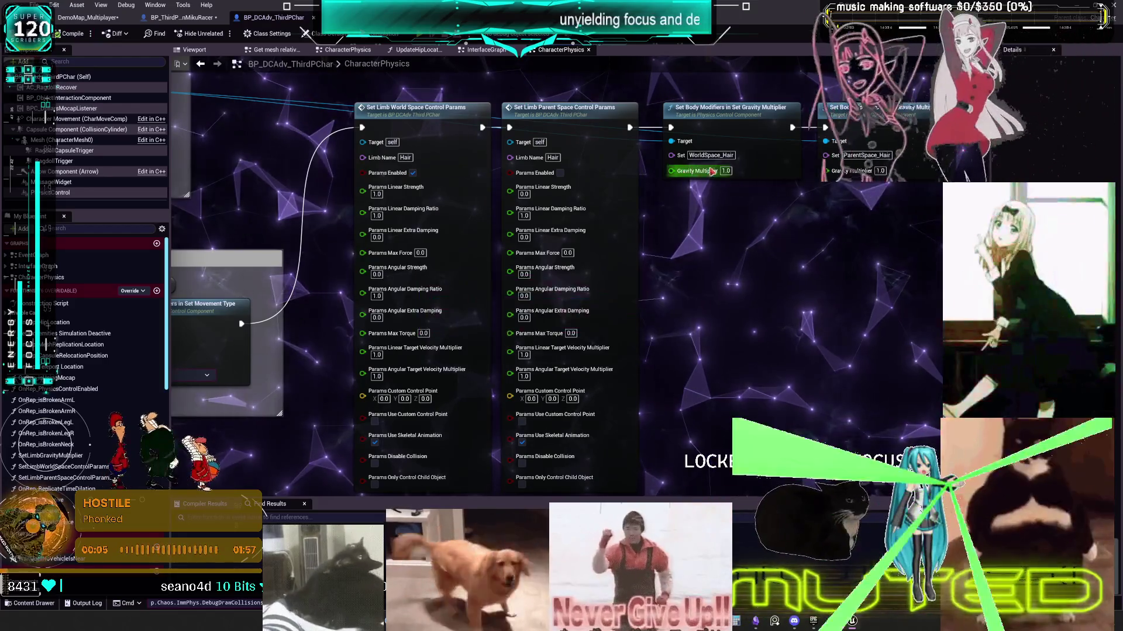
Step: Wire the Physics Control into the Set Body Modifiers Target for the WorldSpace_Hair gravity multiplier
scroll(760, 201, down, 5)
scroll(760, 201, up, 4)
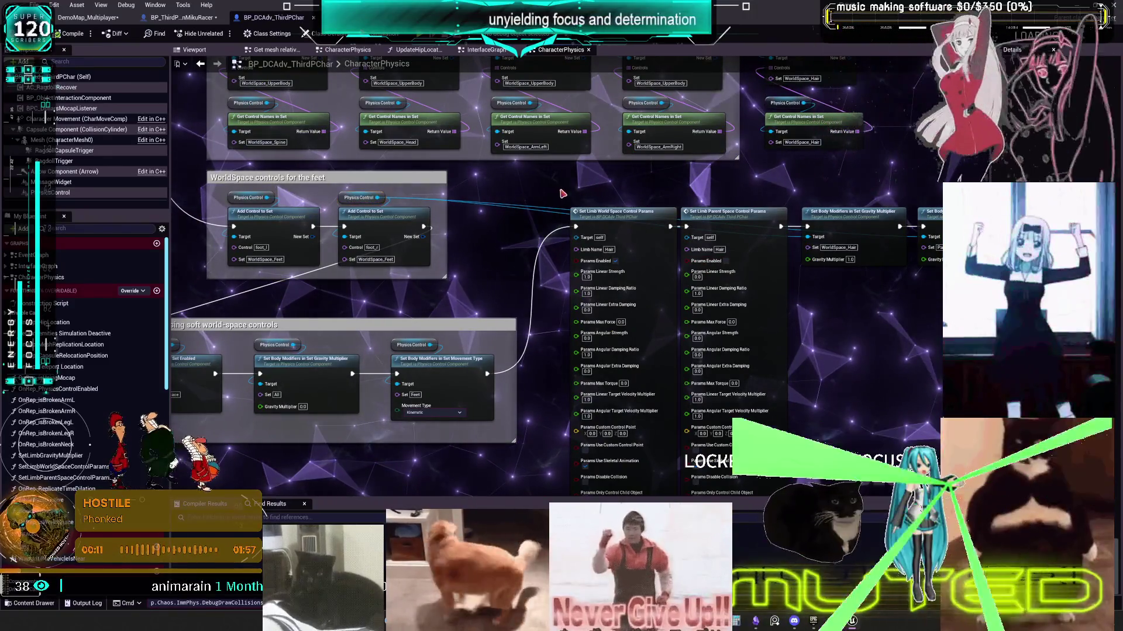
scroll(562, 193, up, 2)
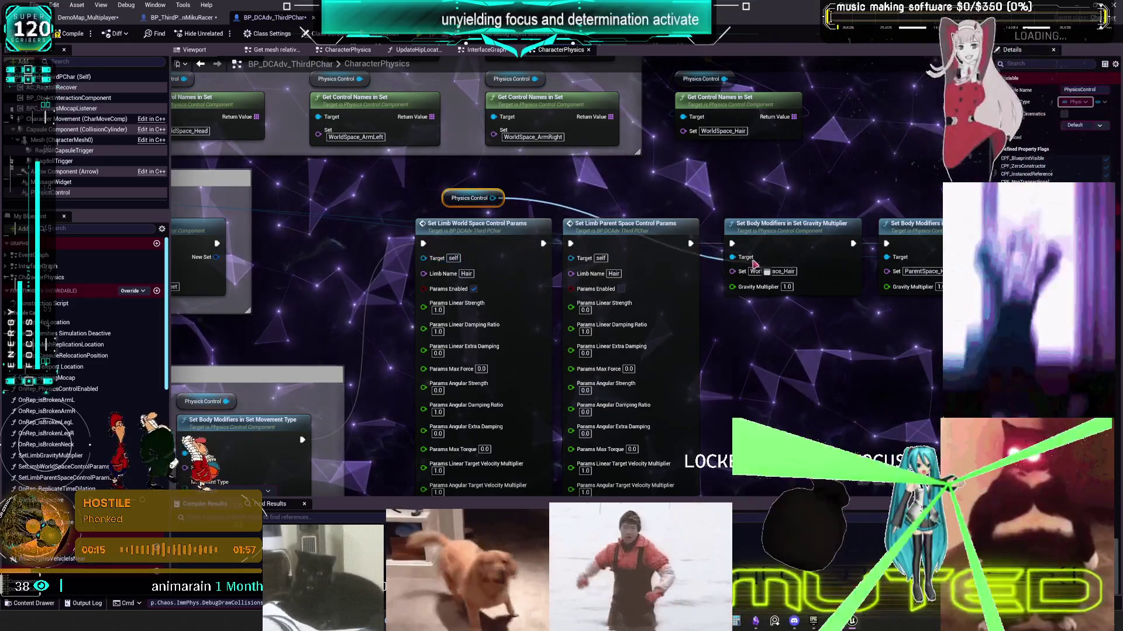
drag(756, 265, 732, 272)
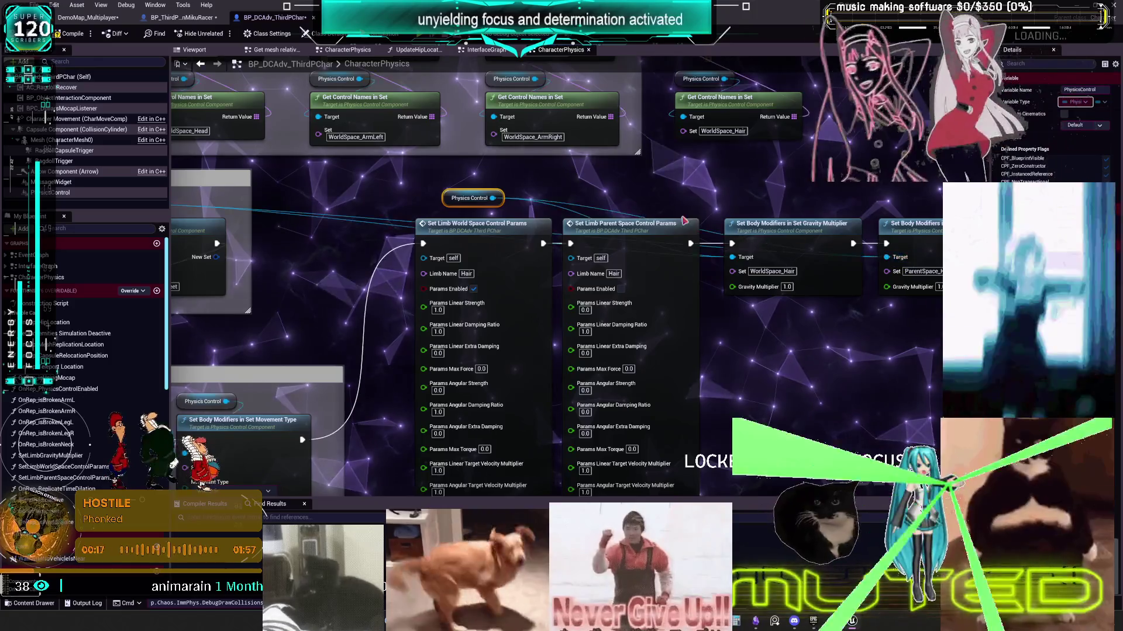
drag(510, 221, 525, 210)
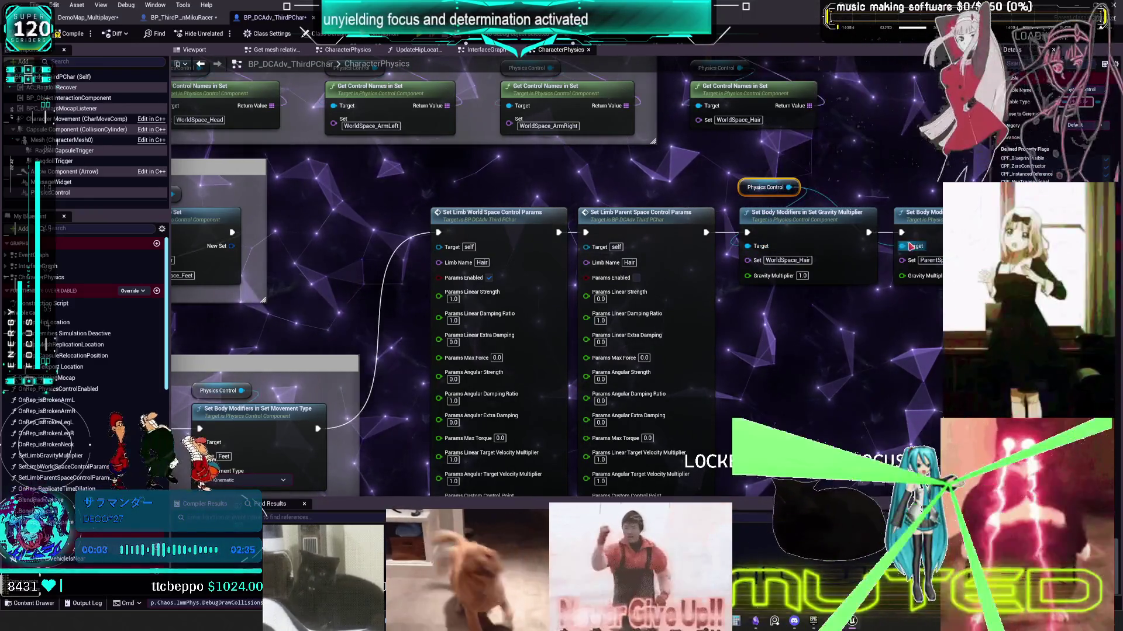
scroll(534, 223, down, 2)
scroll(821, 255, down, 2)
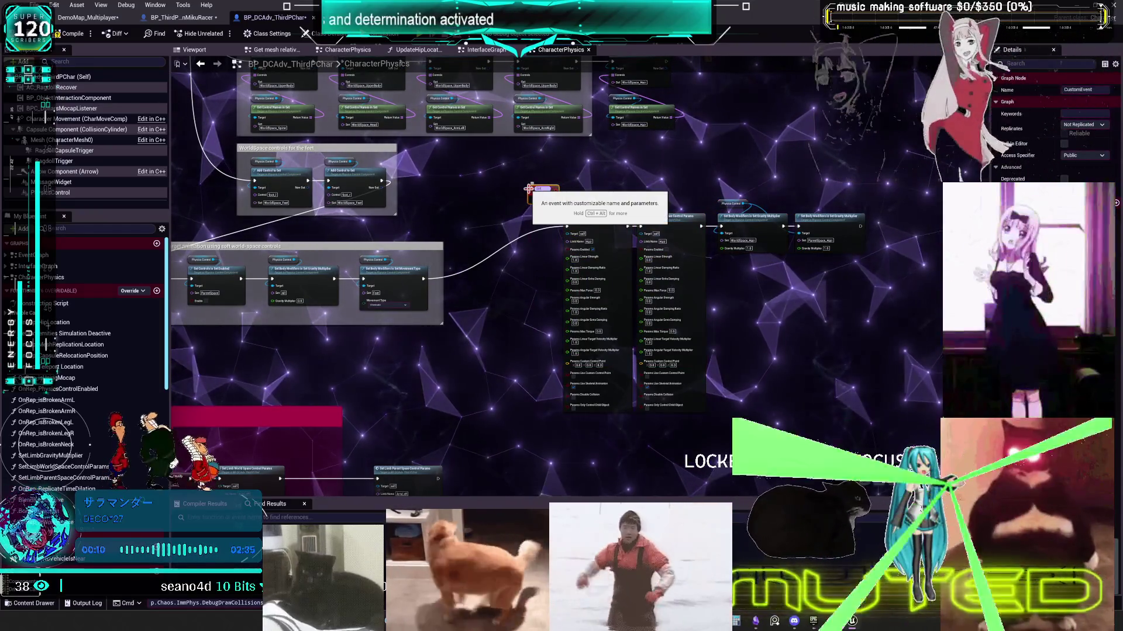
Step: Move the SetHair custom event beside Set Limb World Space Control Params and wire it to the hair nodes
scroll(567, 155, up, 3)
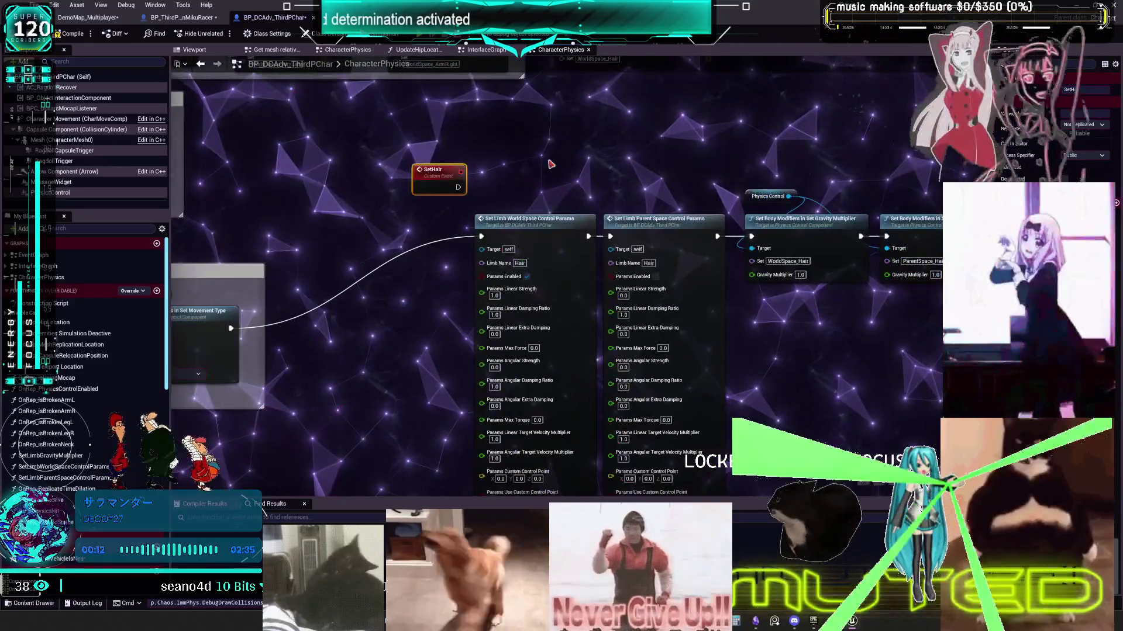
mouse_move(433, 170)
mouse_down()
mouse_move(415, 231)
mouse_move(483, 237)
mouse_up()
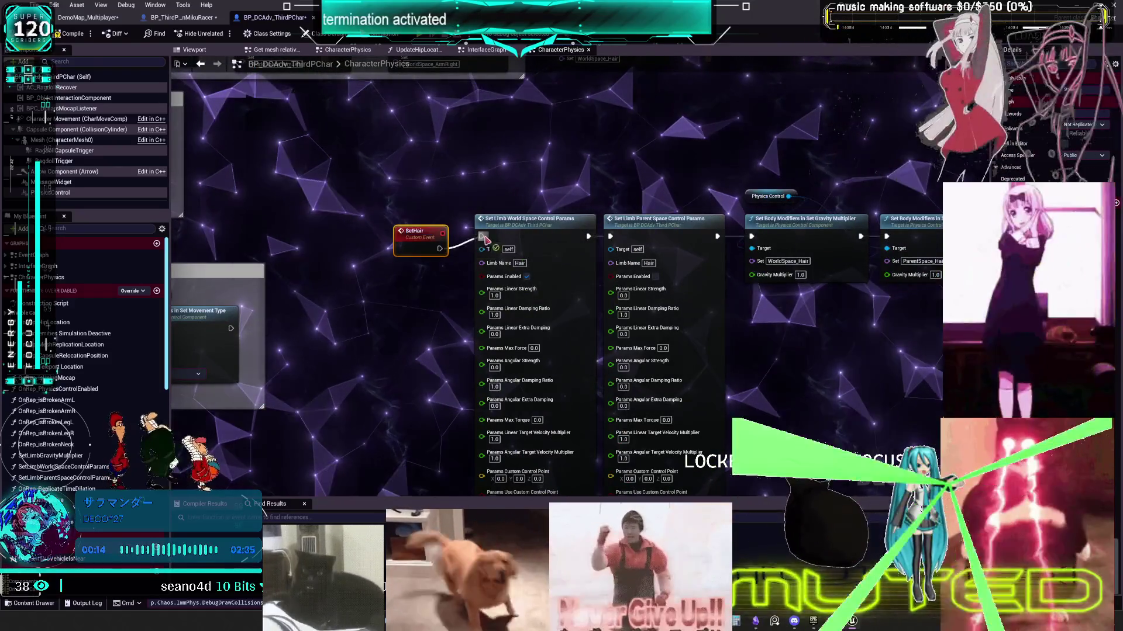
scroll(483, 237, down, 3)
drag(853, 295, 512, 215)
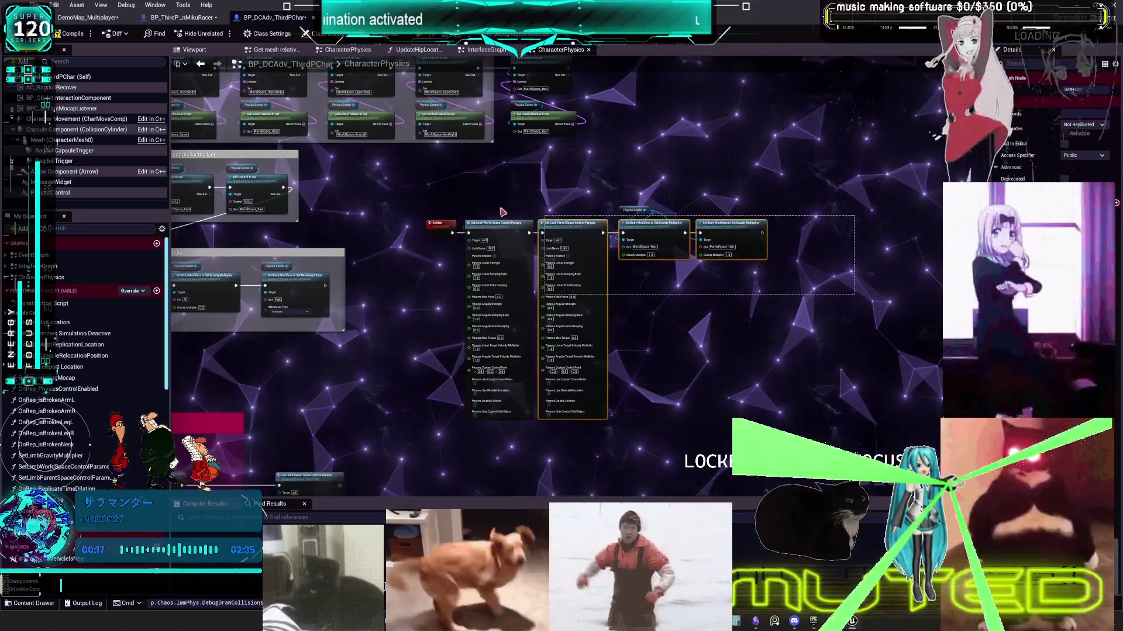
Step: Start a Multiplayer Preview play session with Alt+P
scroll(512, 214, down, 3)
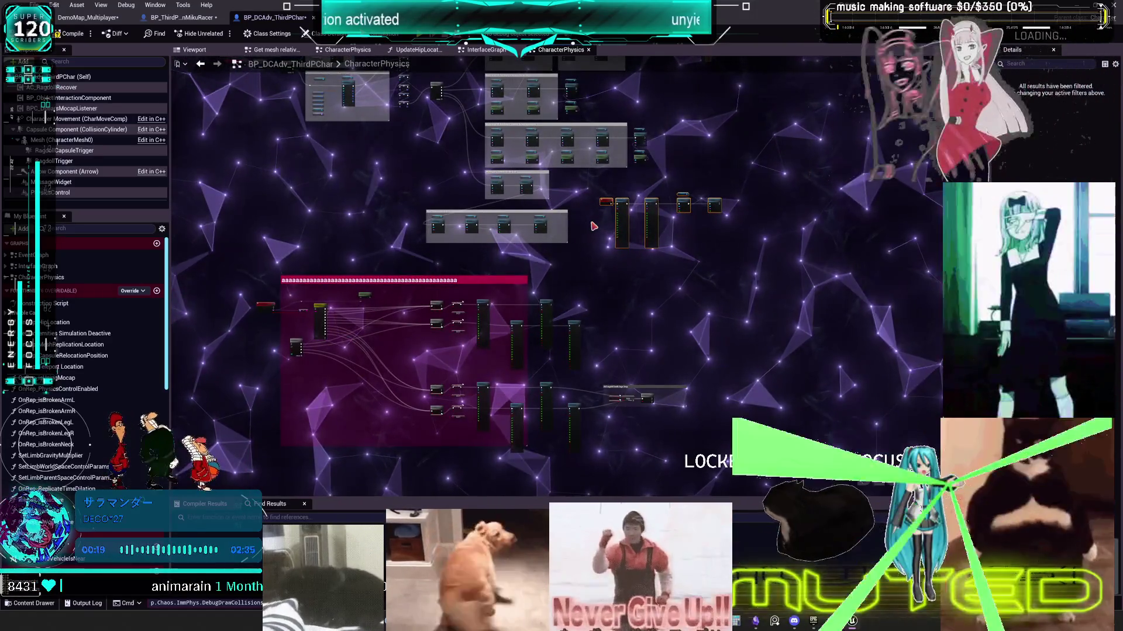
scroll(675, 343, up, 5)
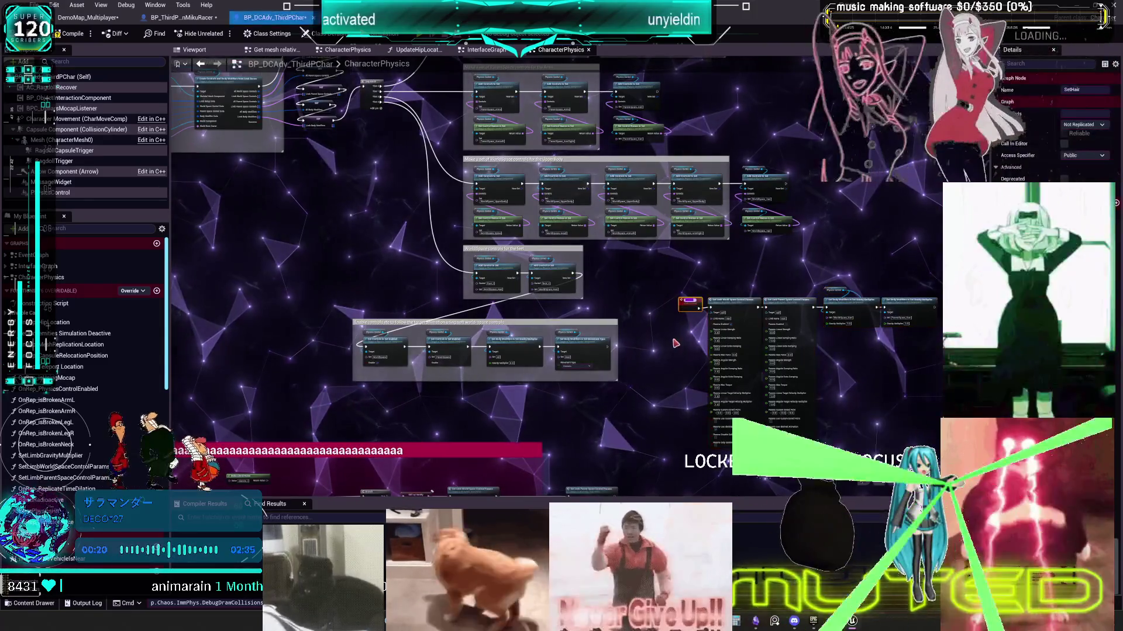
right_click(639, 323)
key(alt+p)
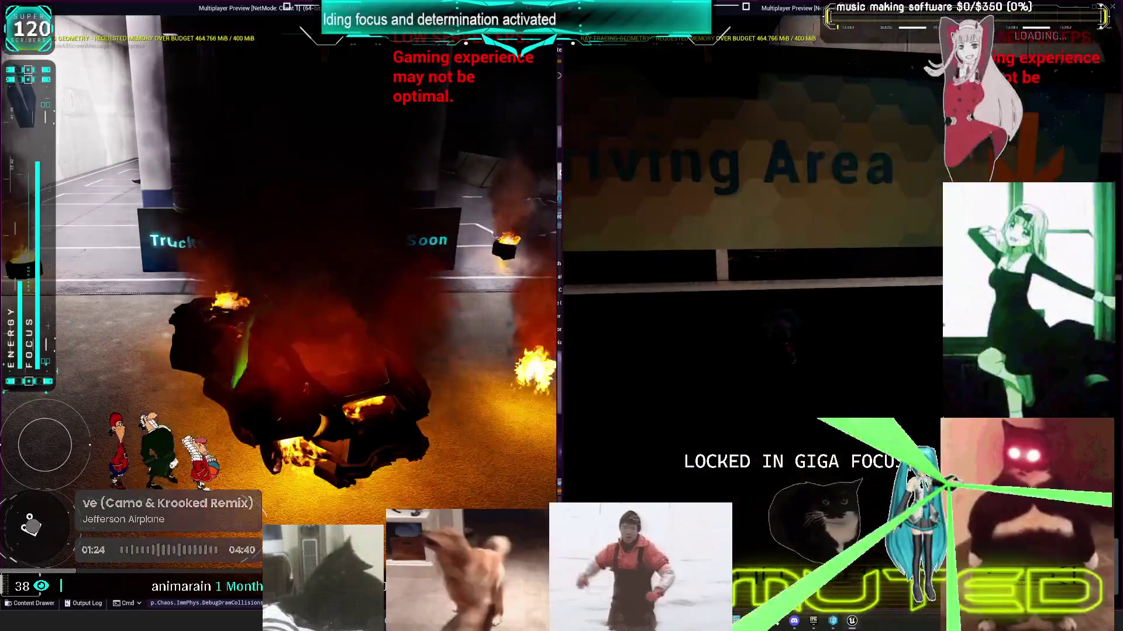
Step: Stop the multiplayer preview and return to the CharacterPhysics graph
key(Escape)
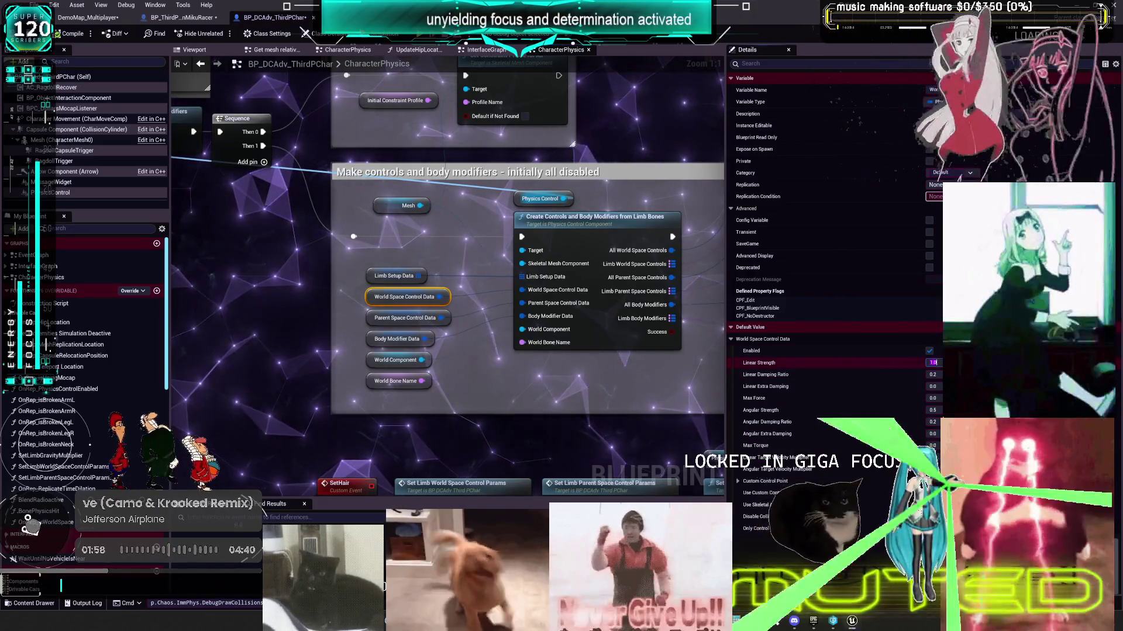
Step: Change the World Space Control Data default Linear Strength from 1.0 to 4.0
click(933, 362)
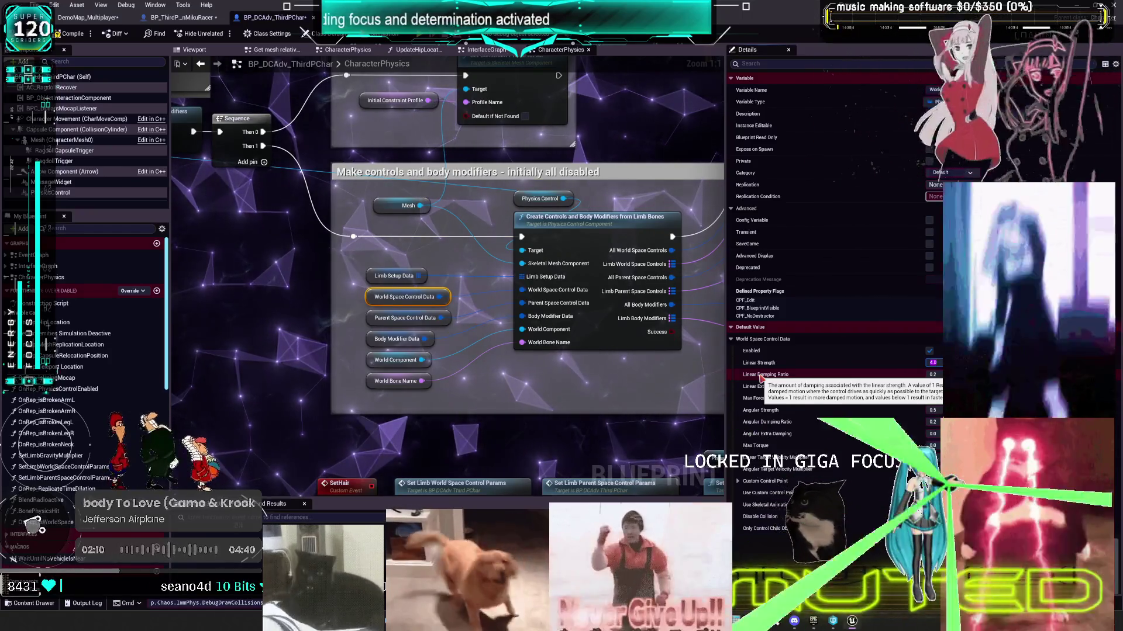
text(4)
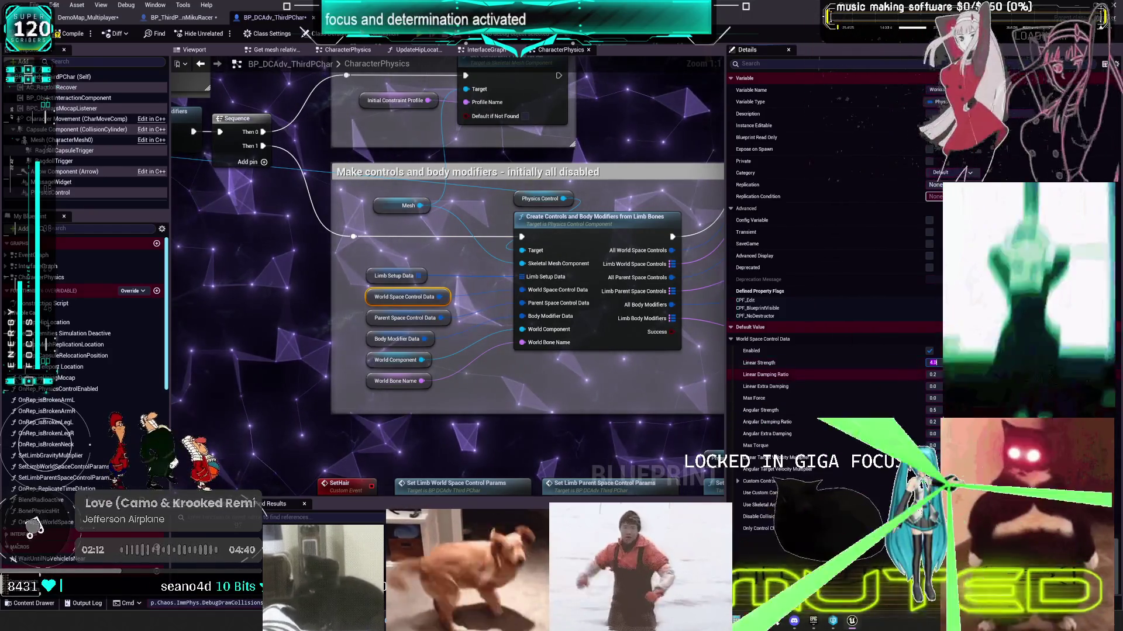
key(Tab)
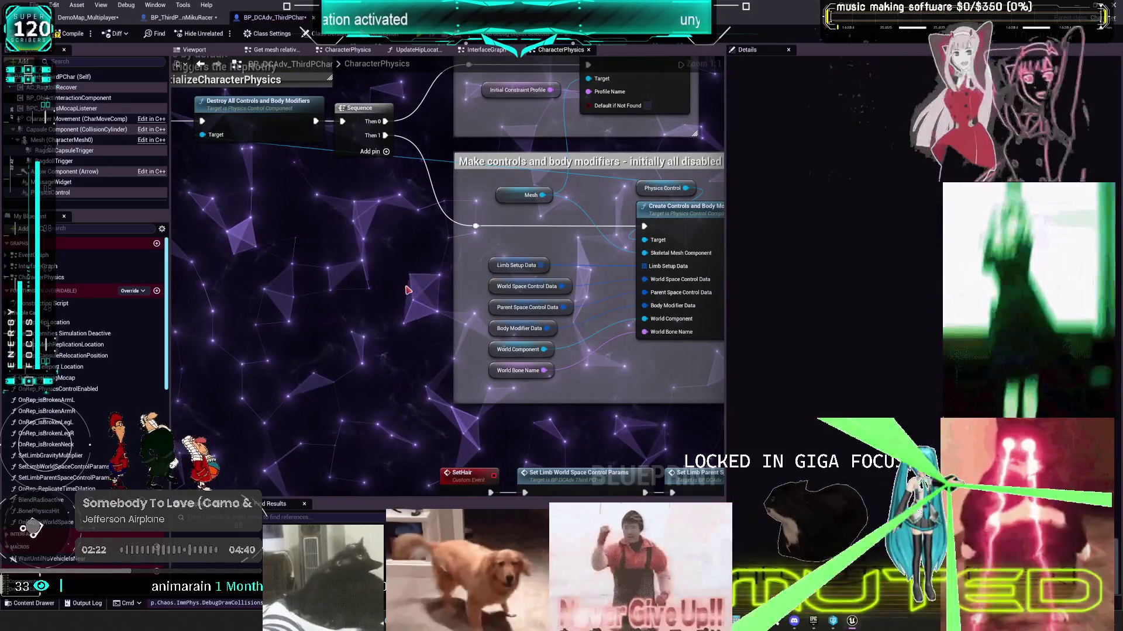
Step: Add a comment 'set world space damp to .2 and linear to .5 for wonnky stretchy movement' beside the control-data nodes
text(cS)
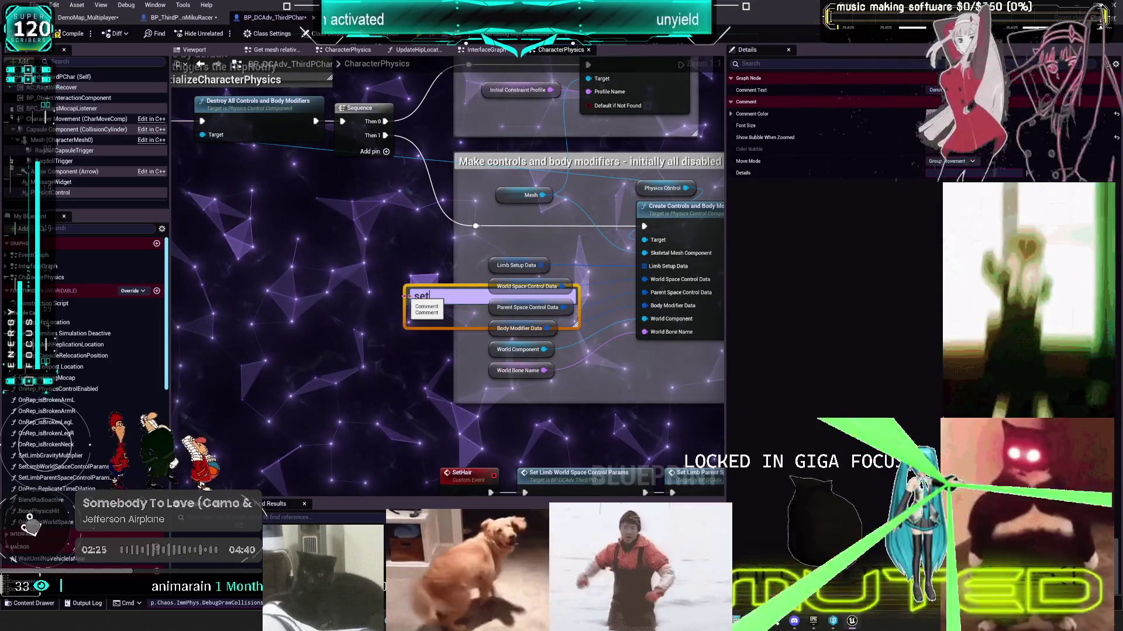
text( world space)
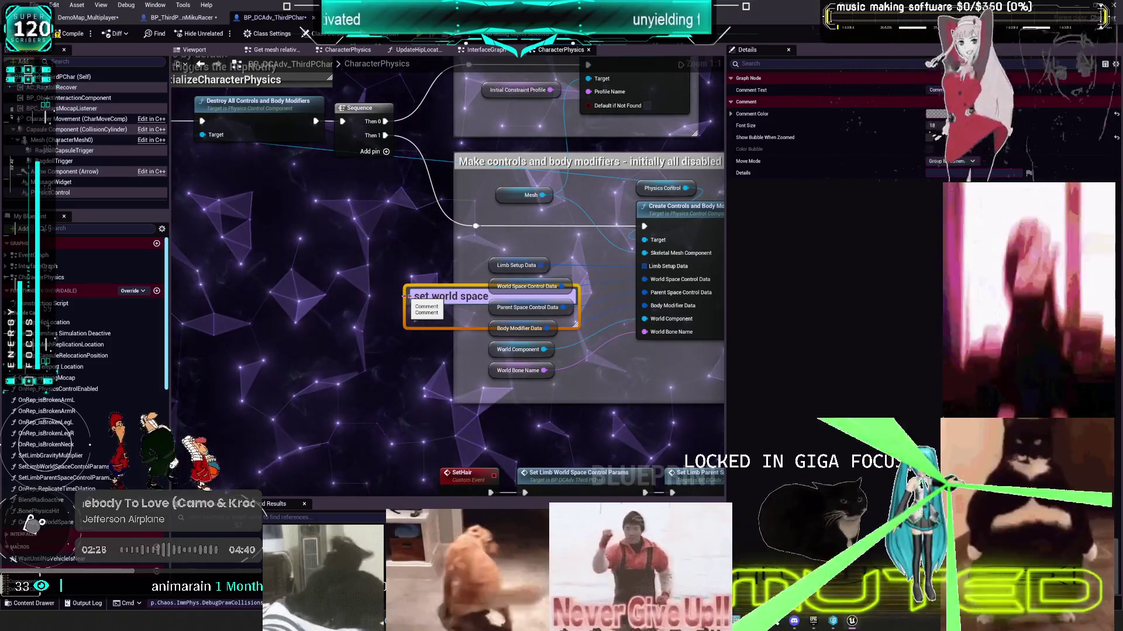
text( dam)
text(p to .2 and)
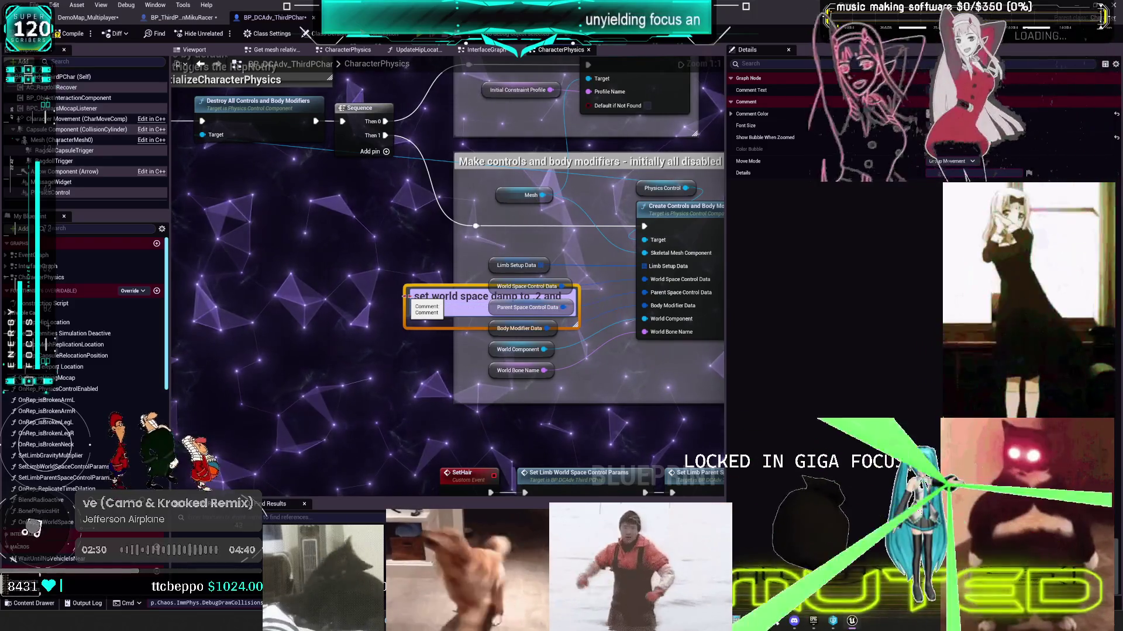
text( to .)
drag(496, 313, 391, 299)
key(ctrl+z)
key(ctrl+z)
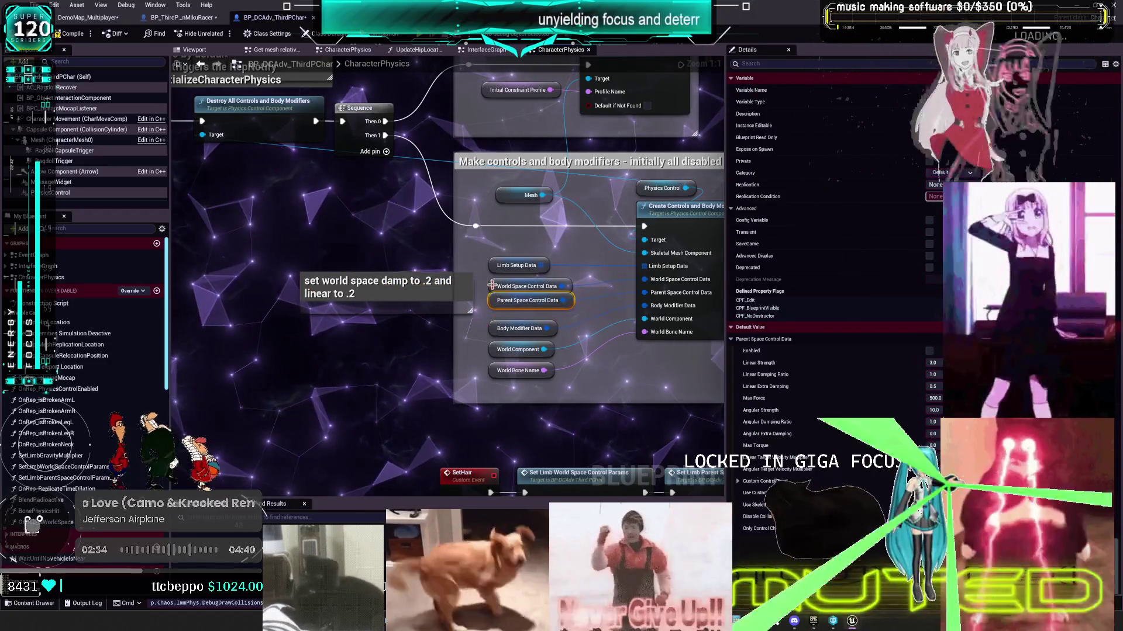
double_click(358, 296)
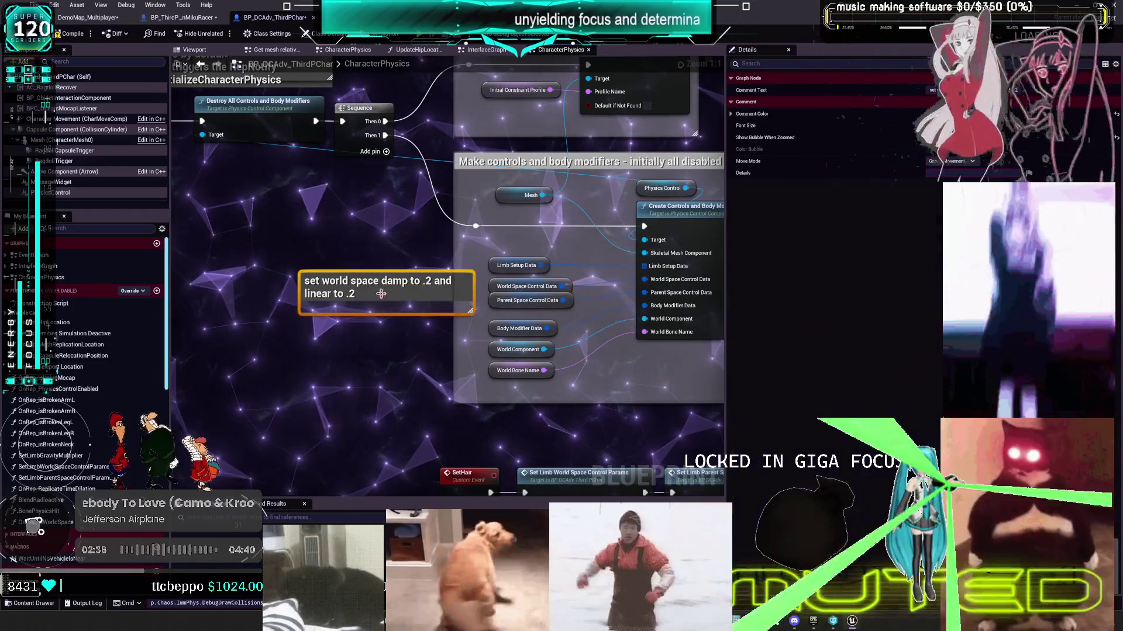
key(Return)
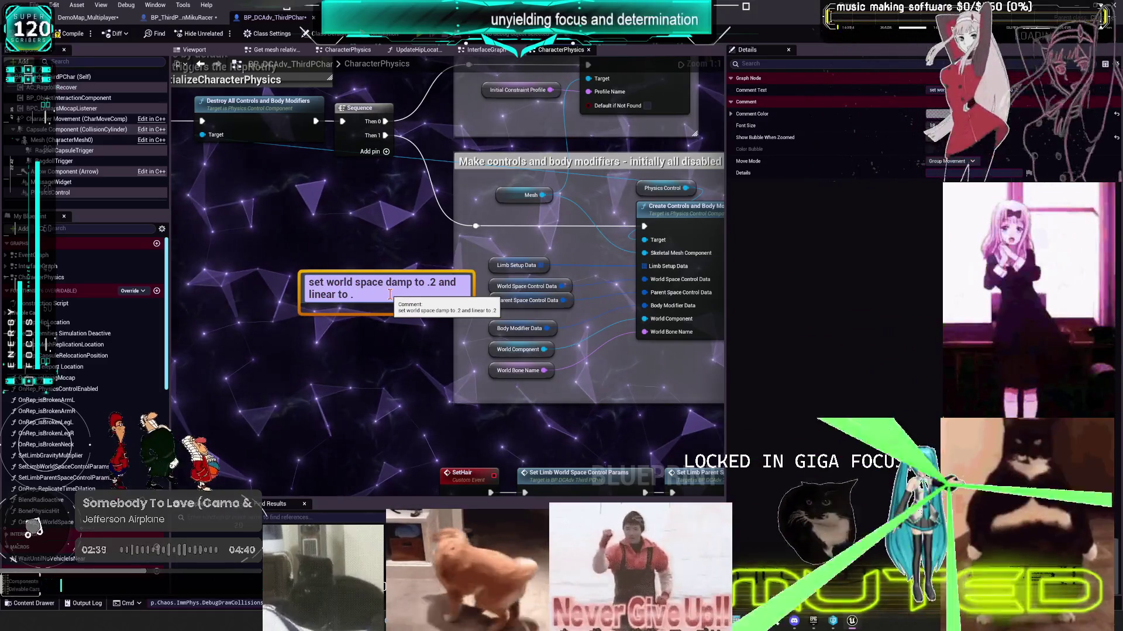
text(5 forwpn)
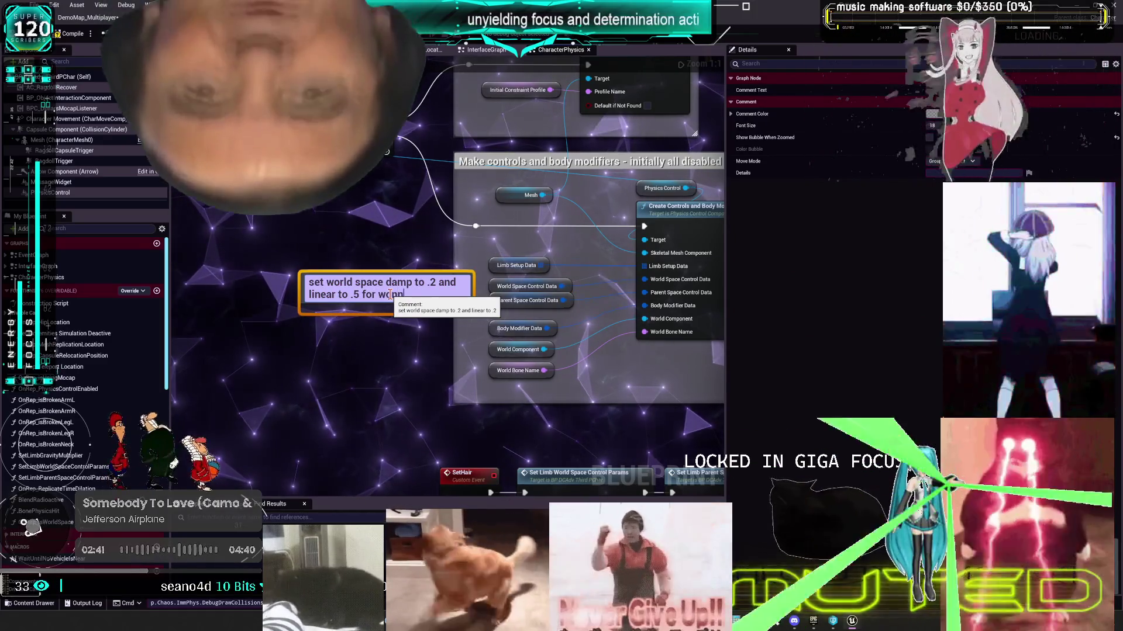
text(retchy movement)
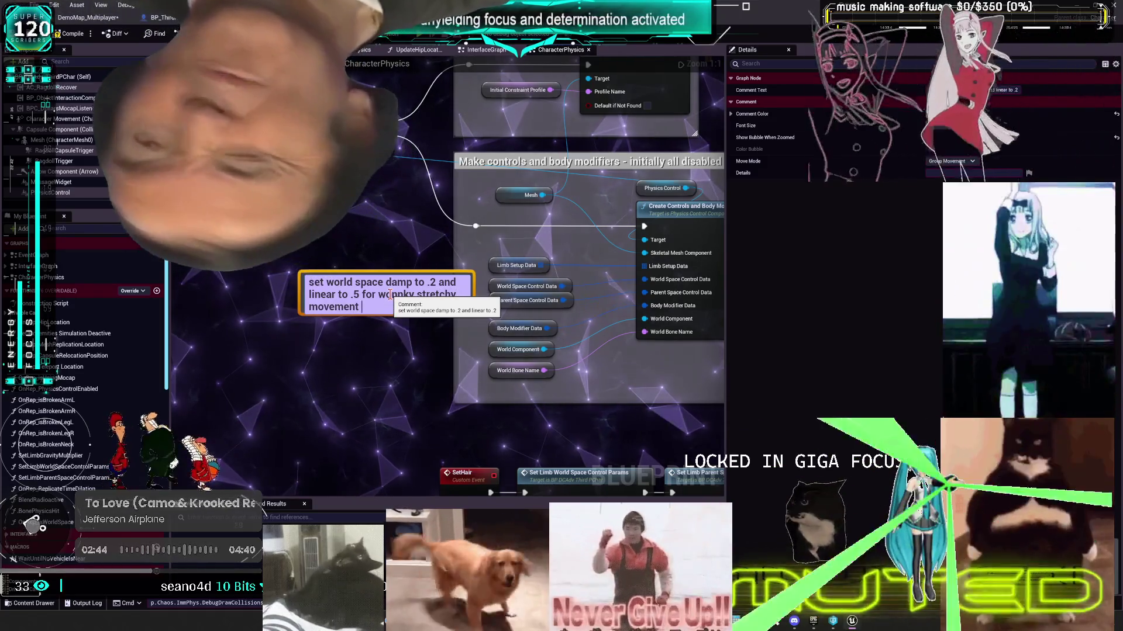
text(loll)
drag(390, 294, 347, 287)
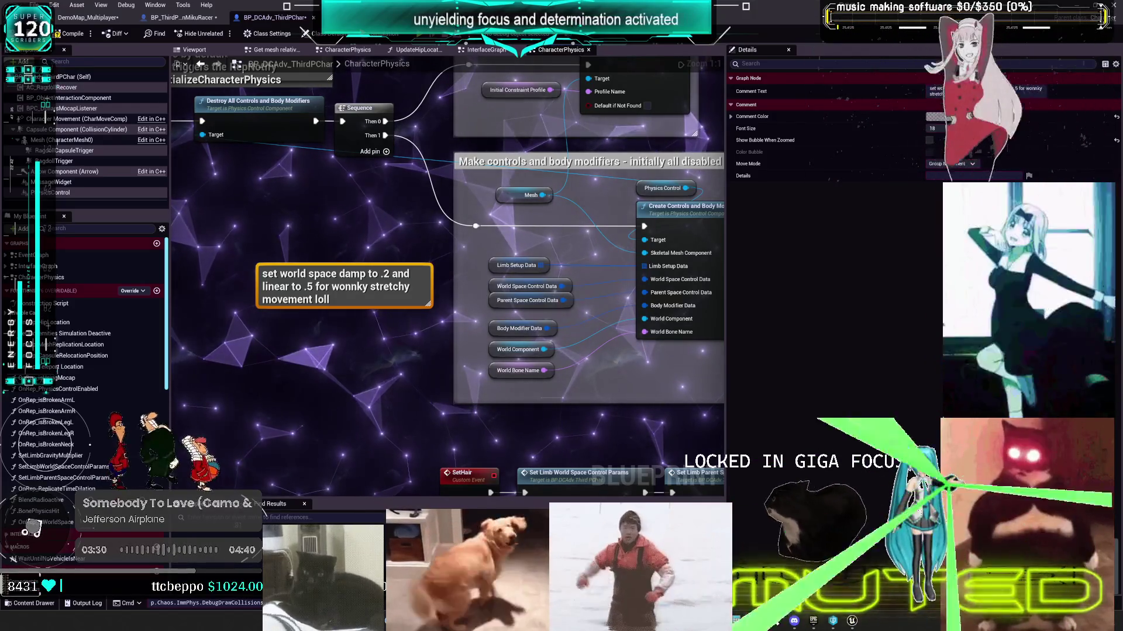
click(181, 18)
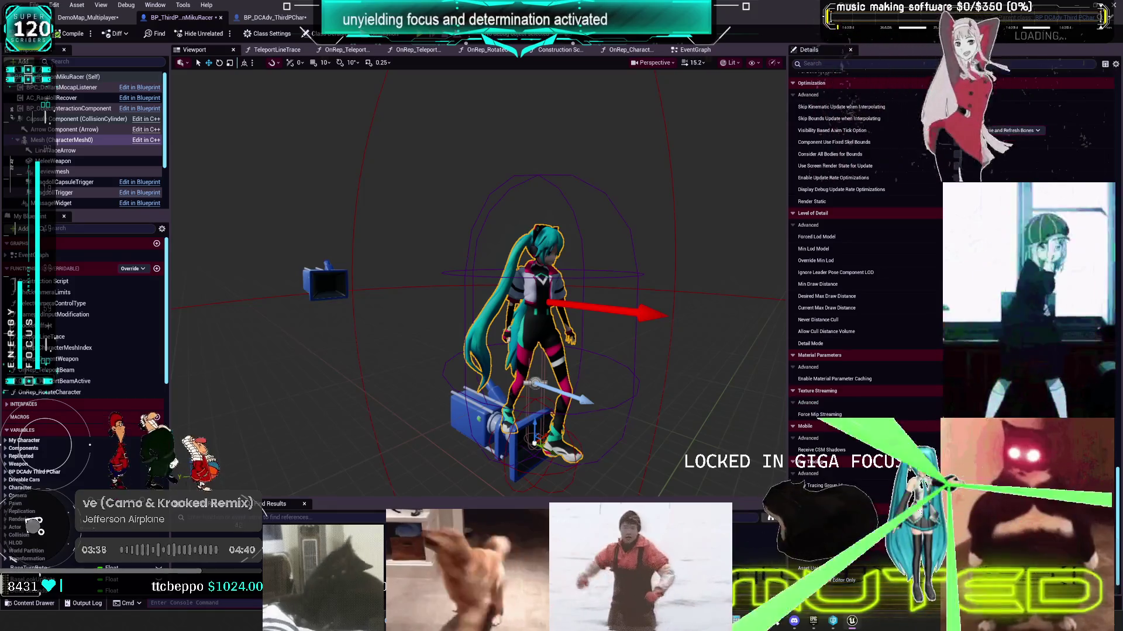
Step: Scroll through the MikuRacer mesh component's physics and collision settings in Details
scroll(877, 295, up, 5)
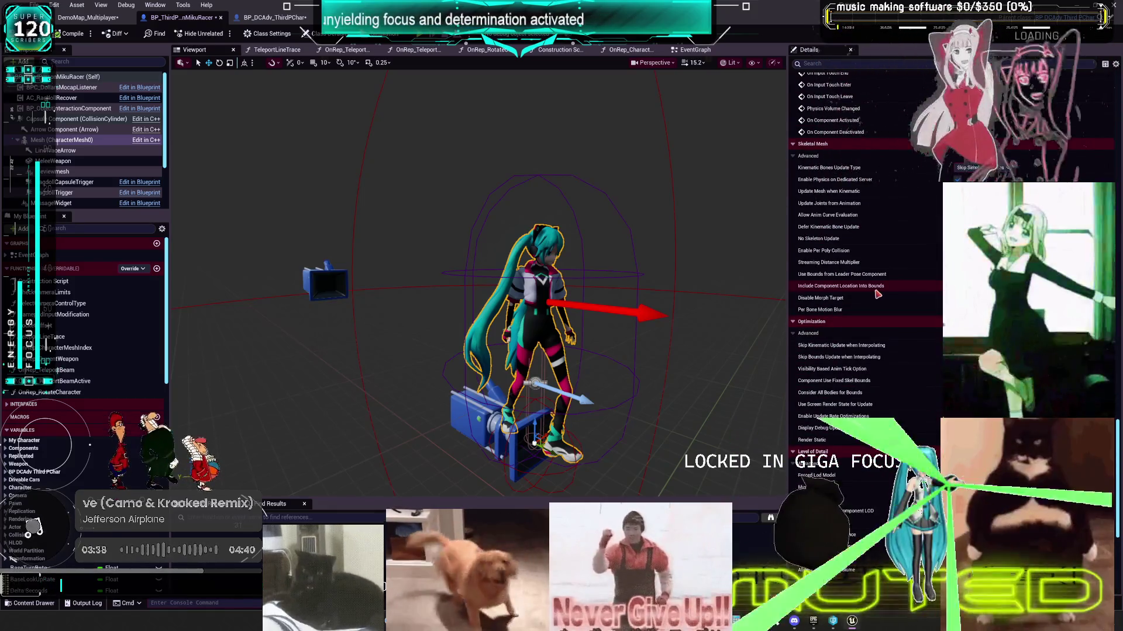
scroll(877, 296, down, 5)
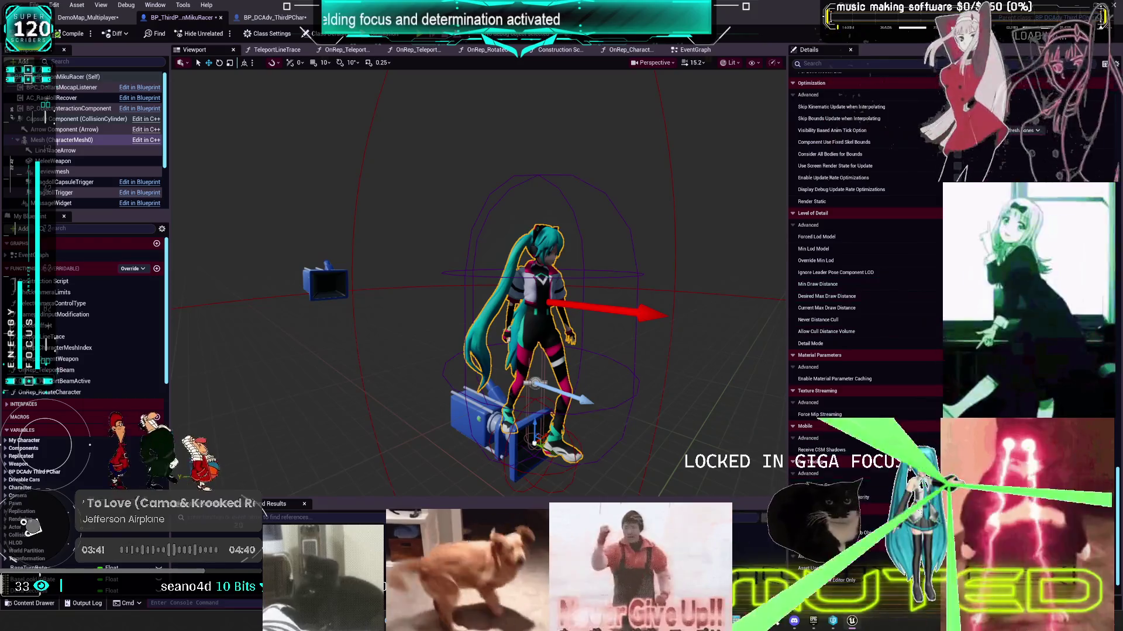
scroll(866, 293, down, 10)
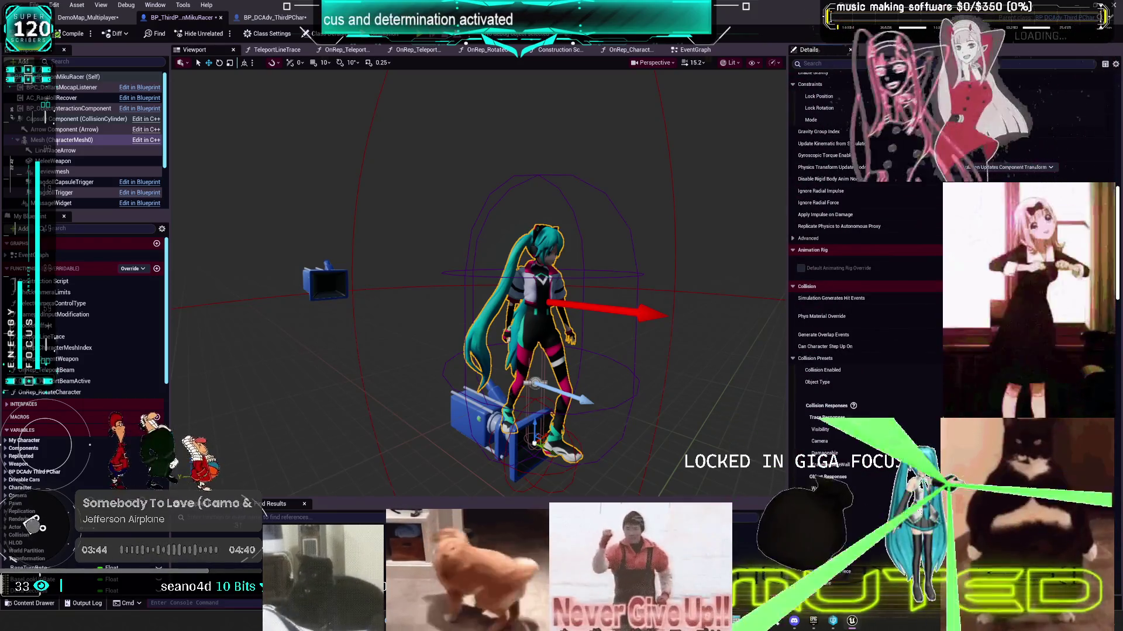
scroll(866, 234, up, 15)
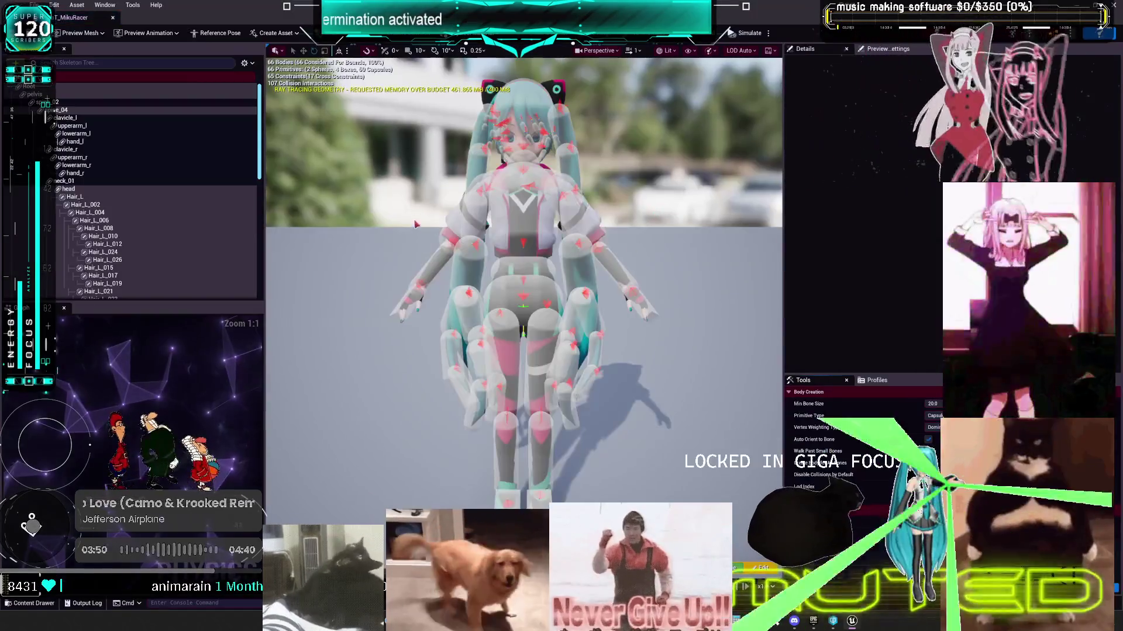
Step: Browse the torso and right-arm physics bodies in the Skeleton Tree, ending with the whole right arm chain selected
click(71, 102)
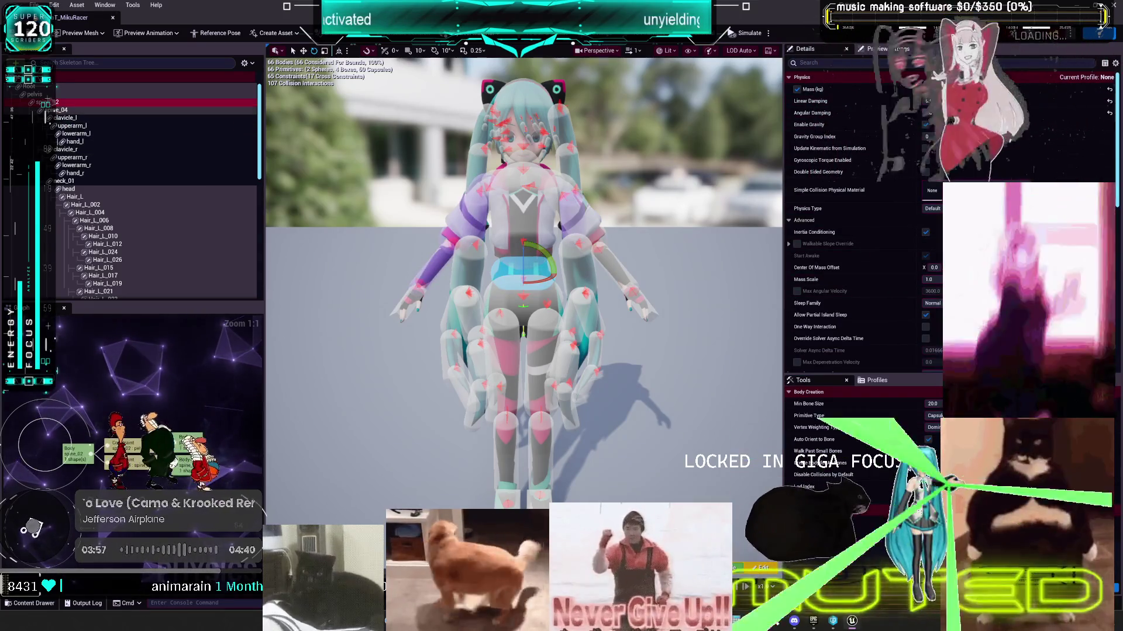
click(47, 95)
click(72, 125)
click(66, 150)
click(76, 165)
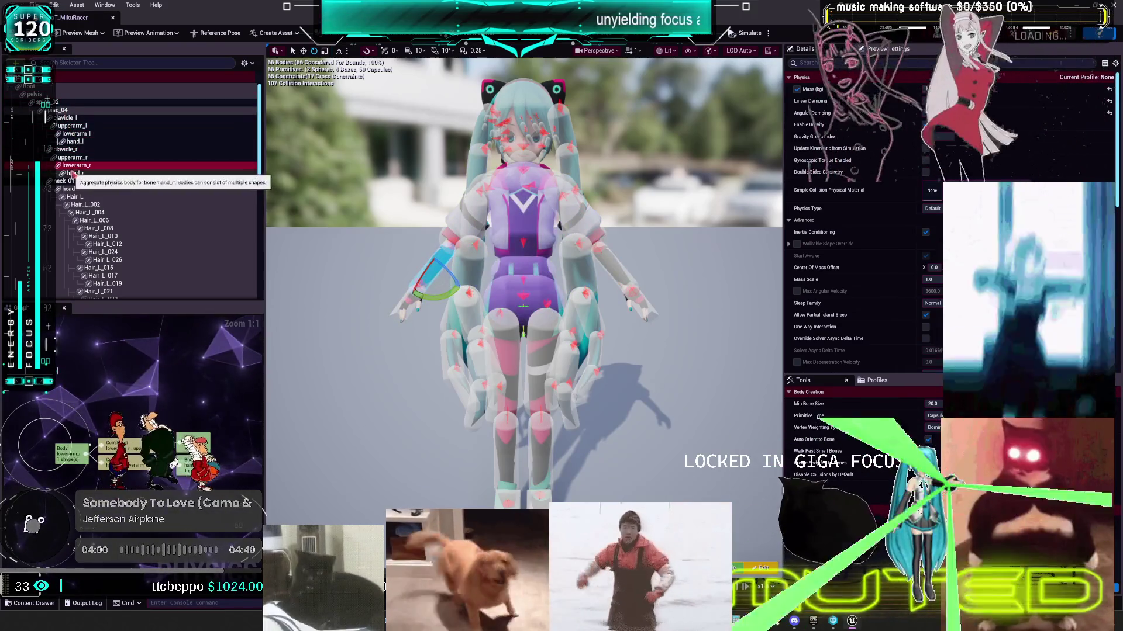
click(94, 173)
click(94, 181)
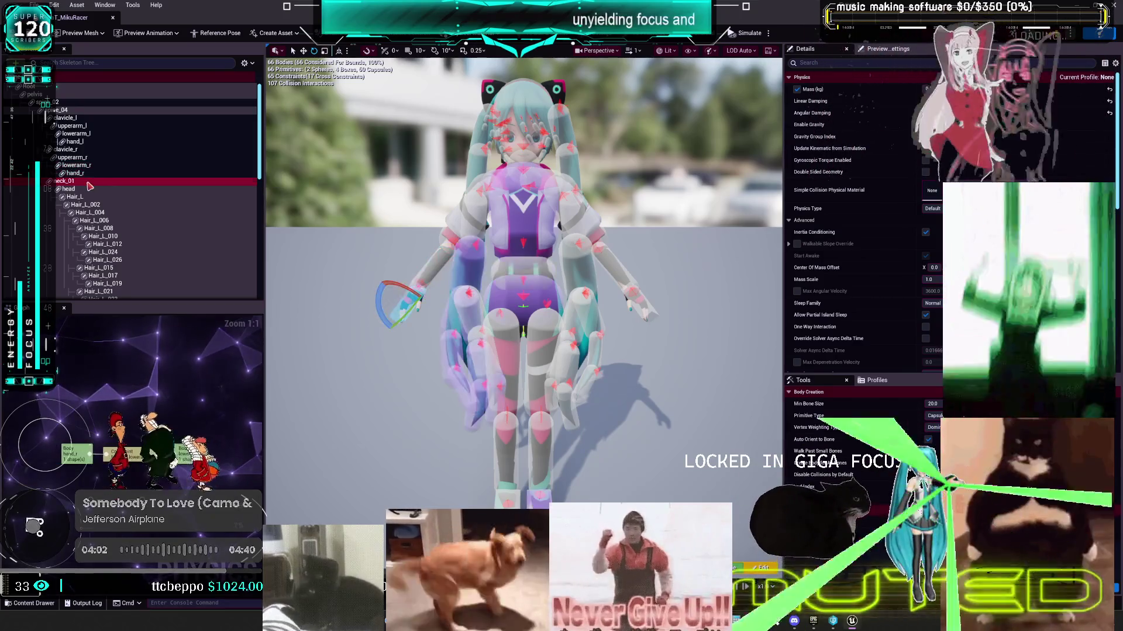
click(76, 165)
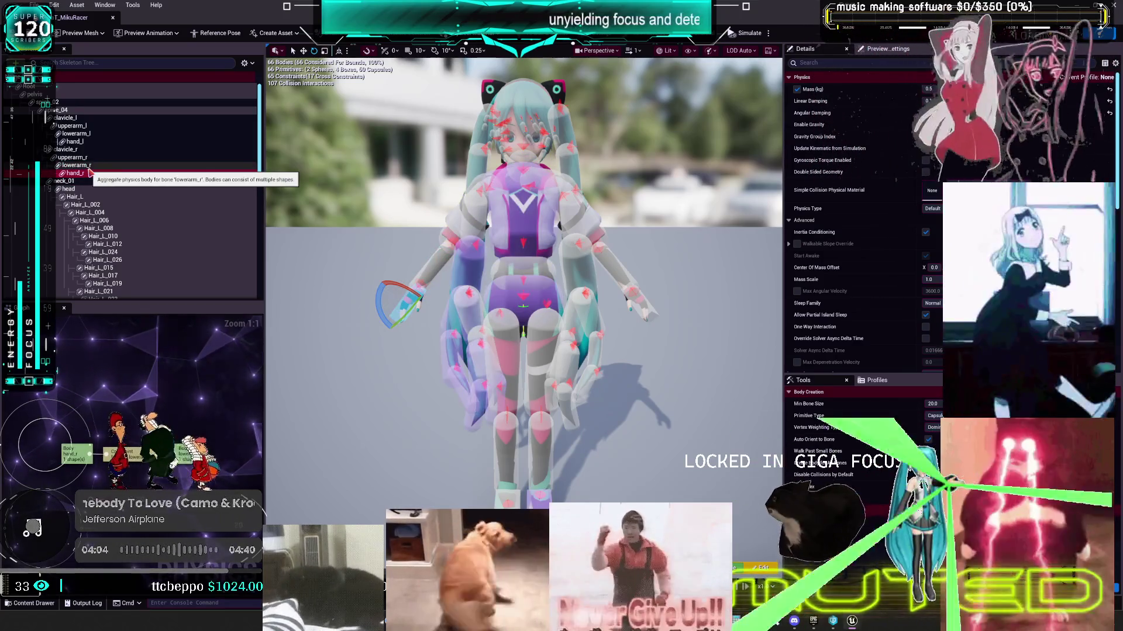
click(82, 150)
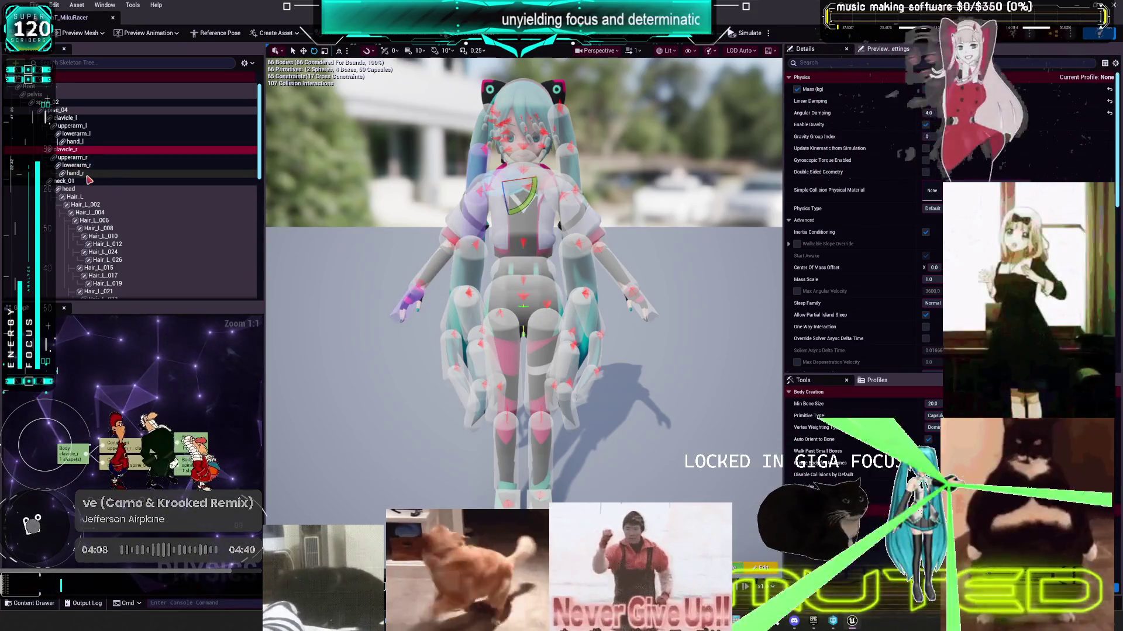
click(88, 174)
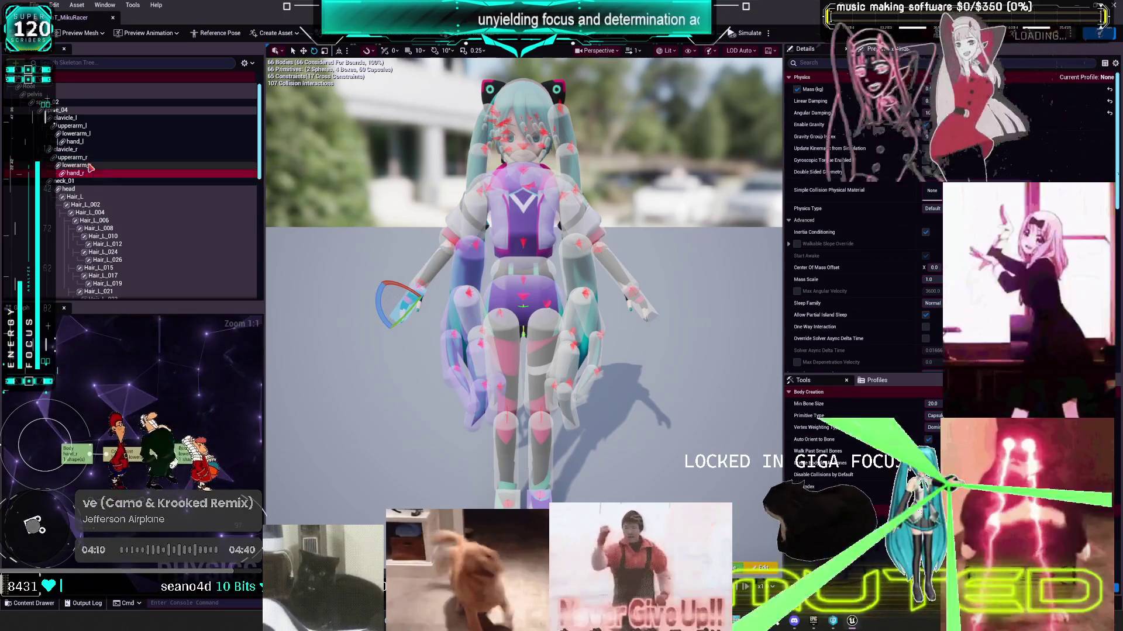
click(88, 157)
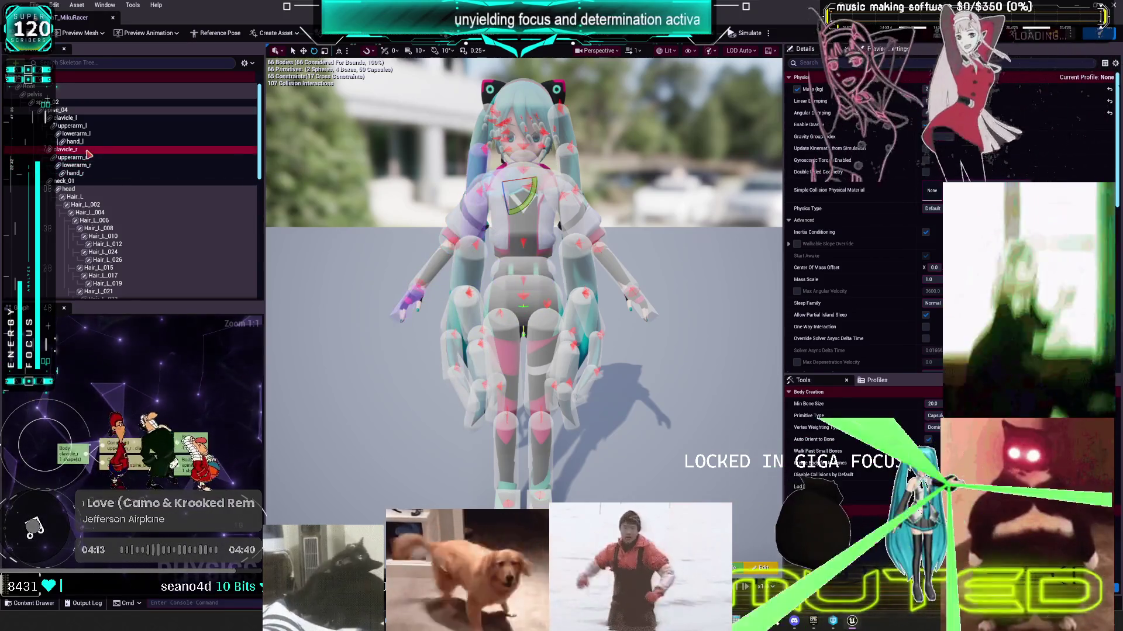
shift+click(91, 172)
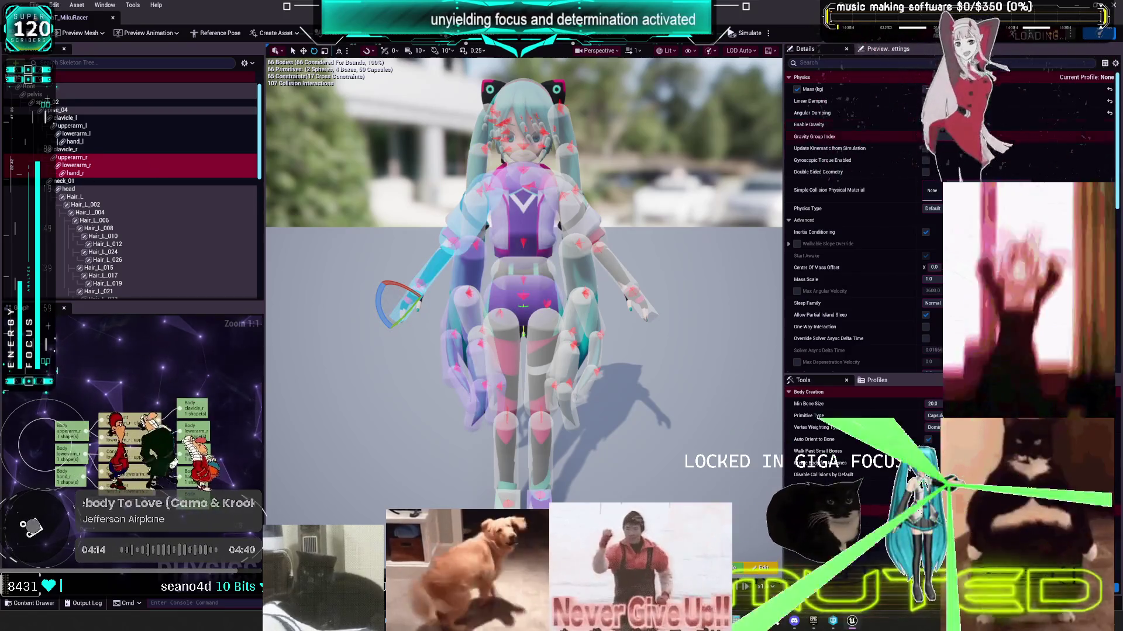
Step: Edit Angular Damping for the right-arm bodies, then for the left-arm bodies
click(932, 112)
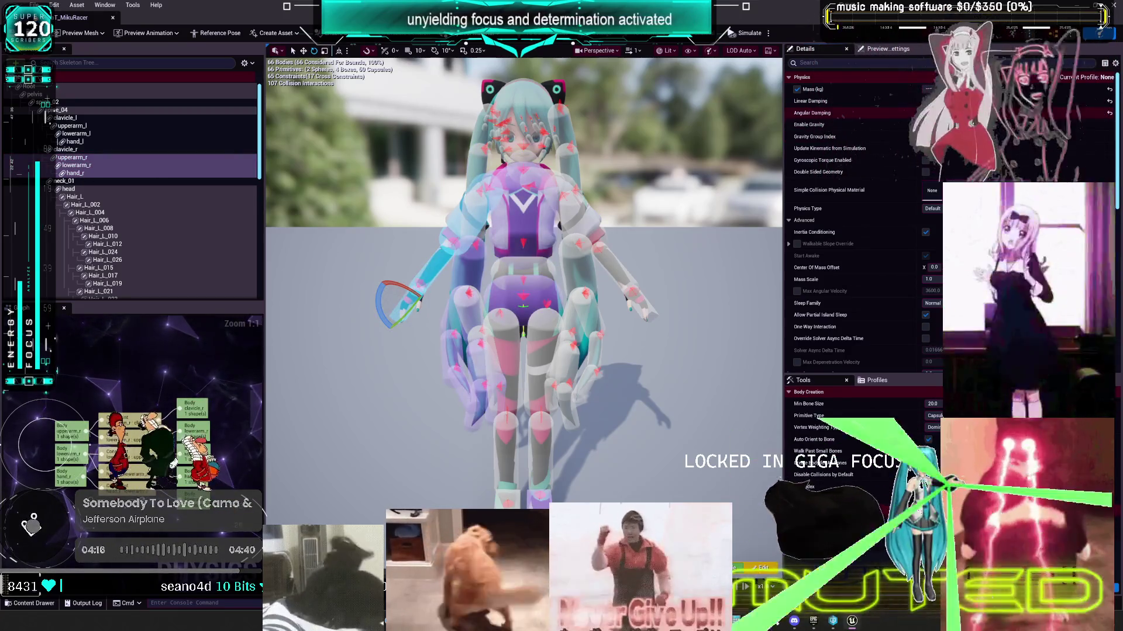
scroll(117, 192, down, 10)
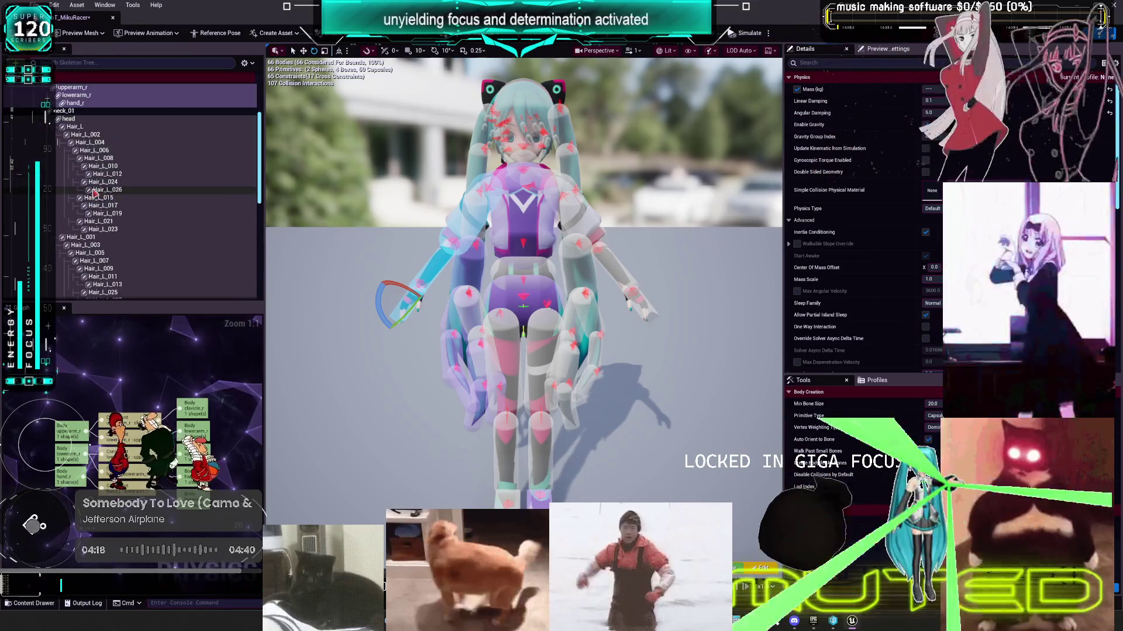
scroll(97, 195, up, 15)
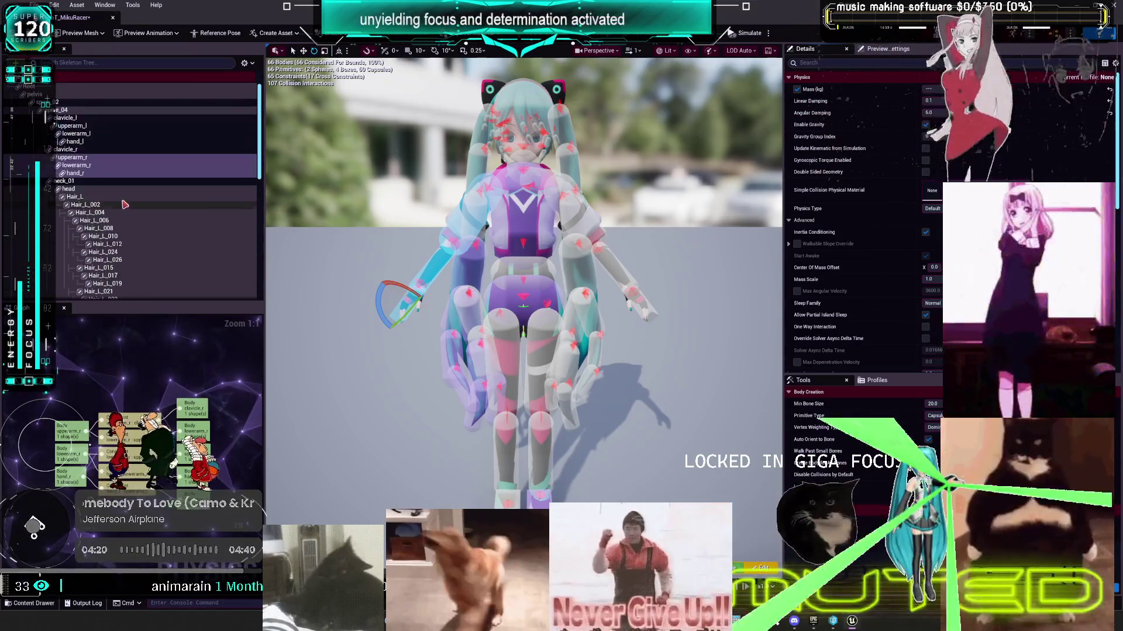
click(88, 134)
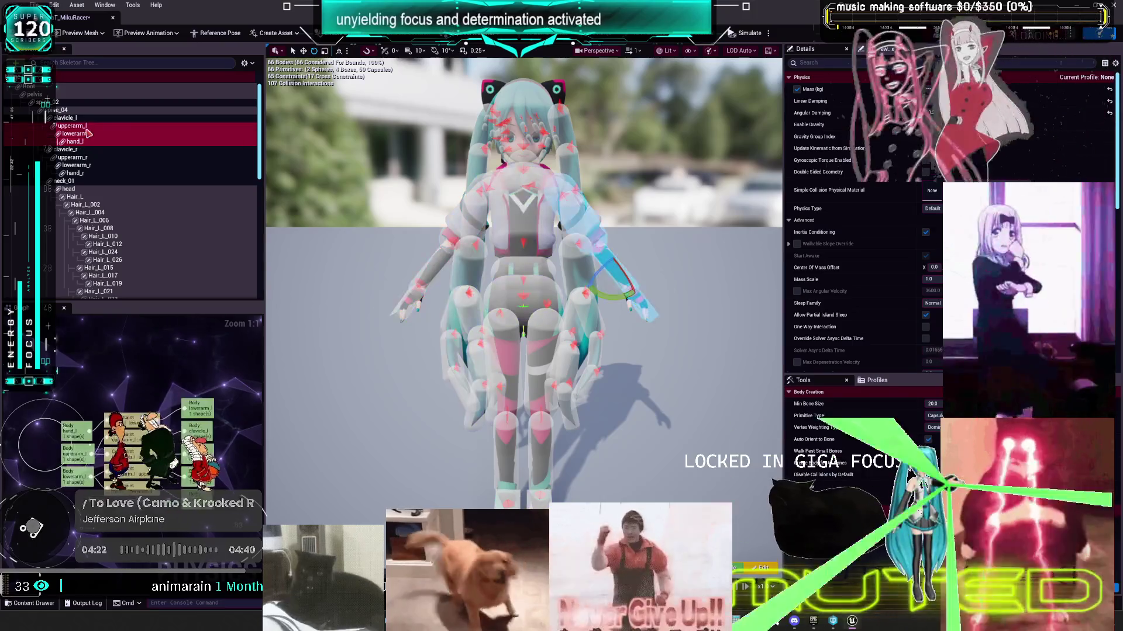
click(928, 113)
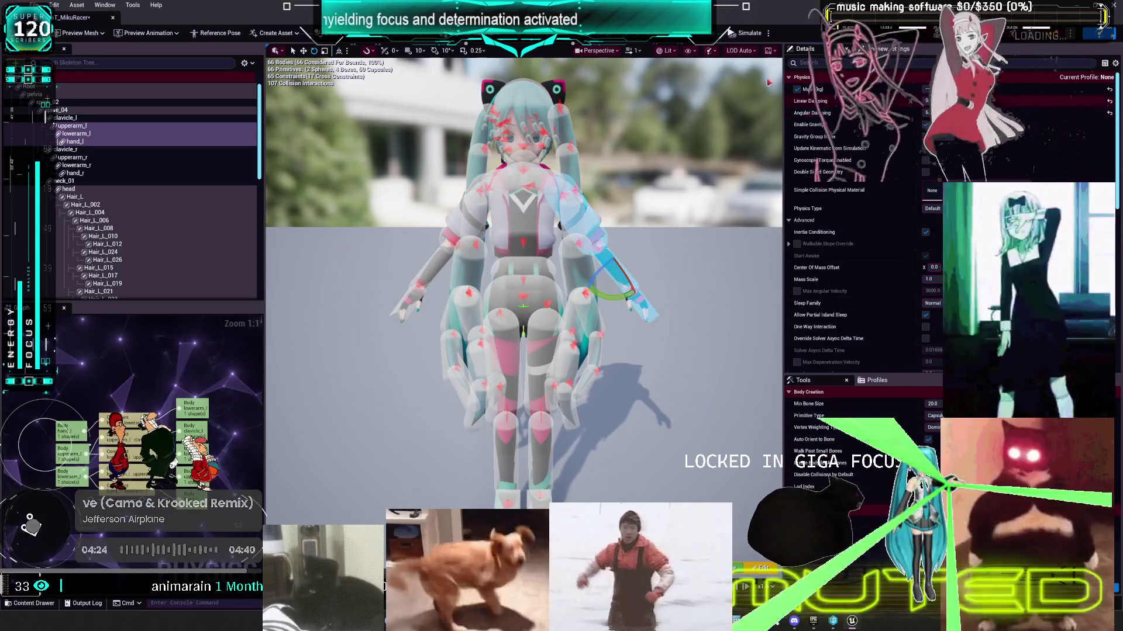
Step: Set neck_01 Angular Damping to 20.0 and inspect the head body, mass 3.0
click(176, 190)
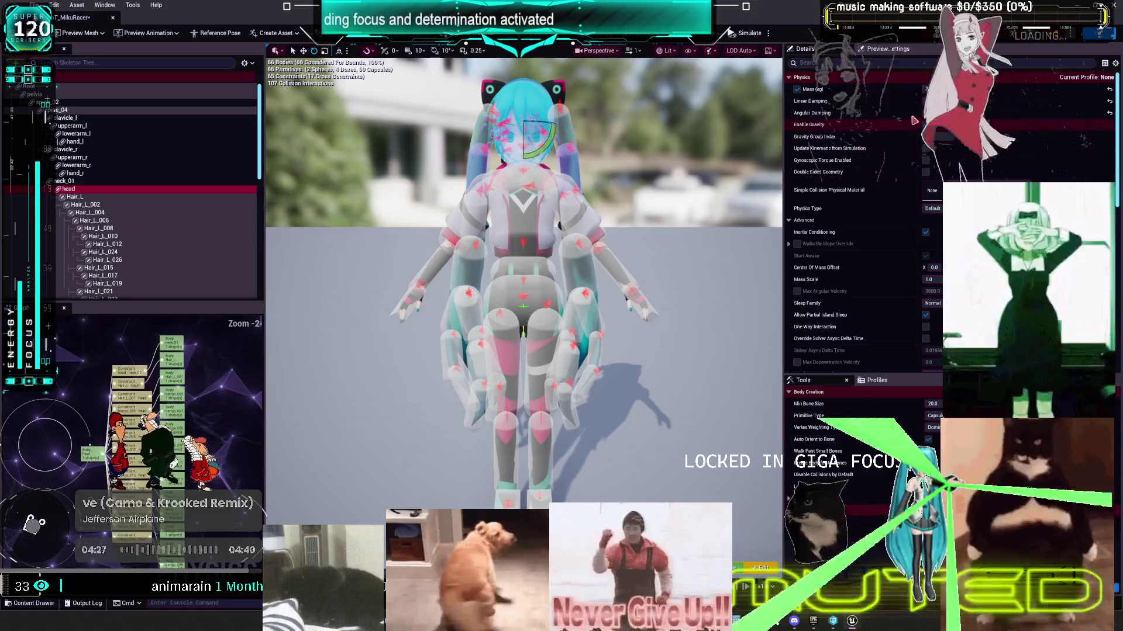
click(82, 181)
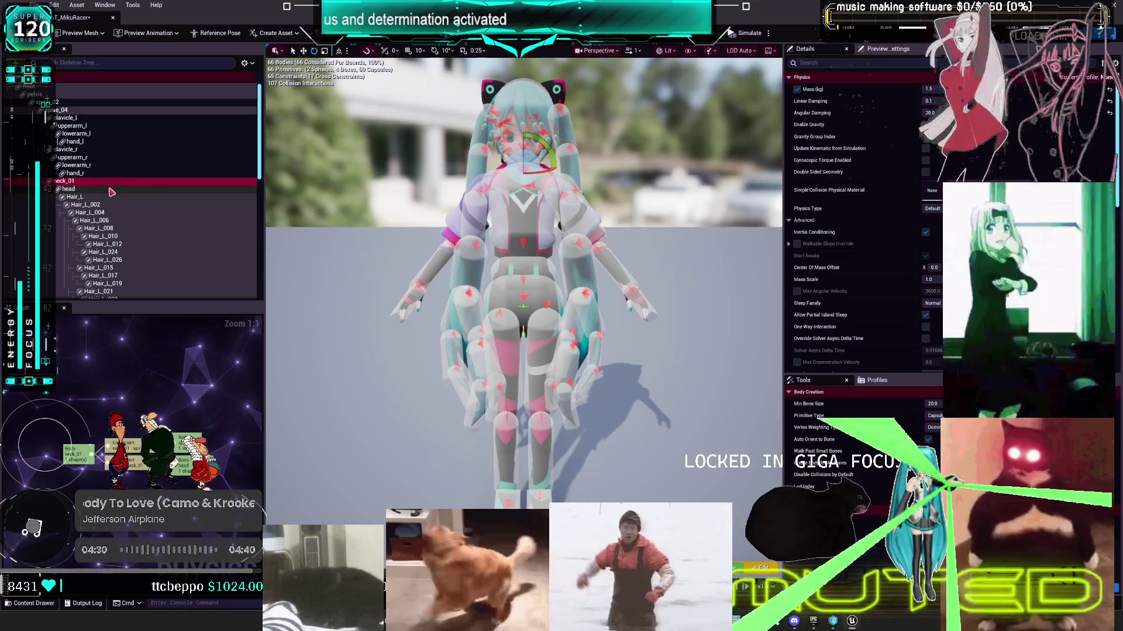
click(928, 112)
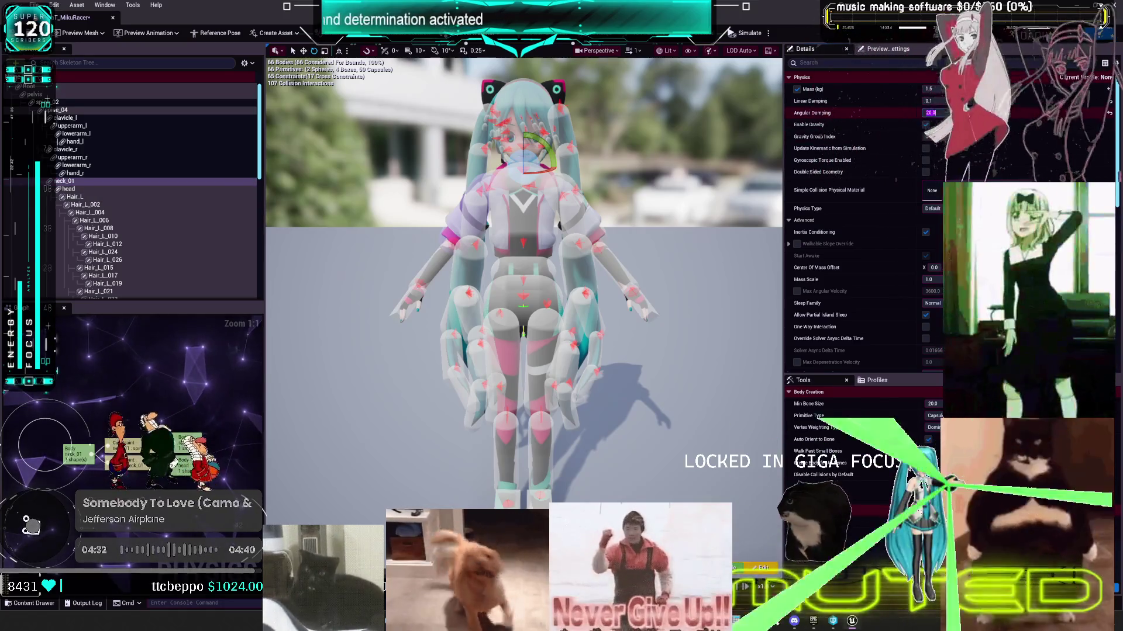
click(73, 189)
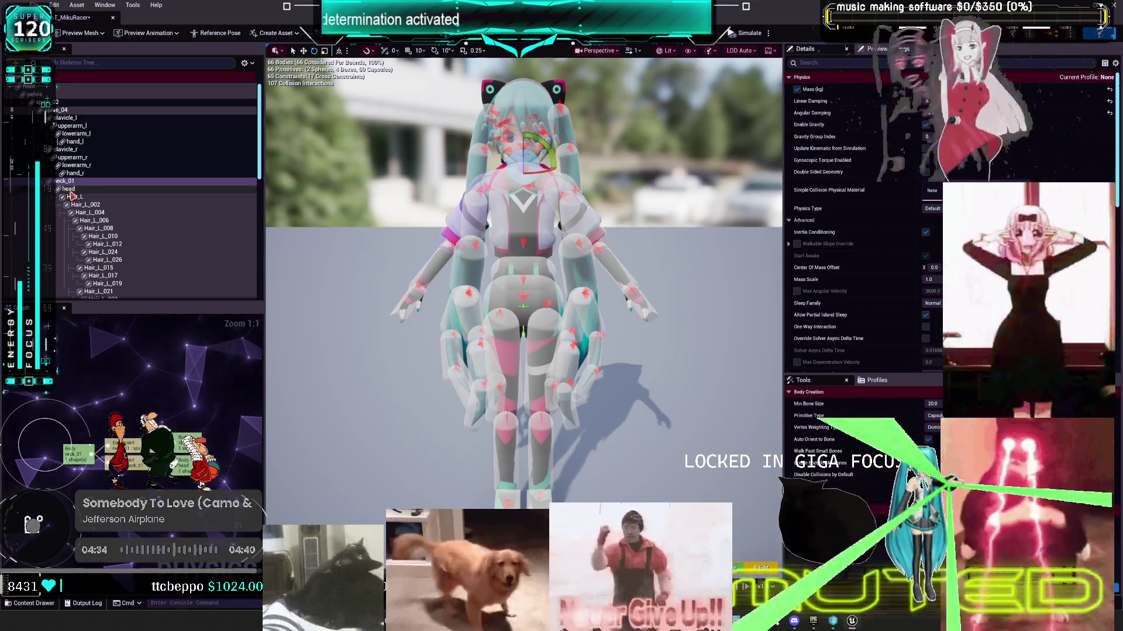
click(928, 113)
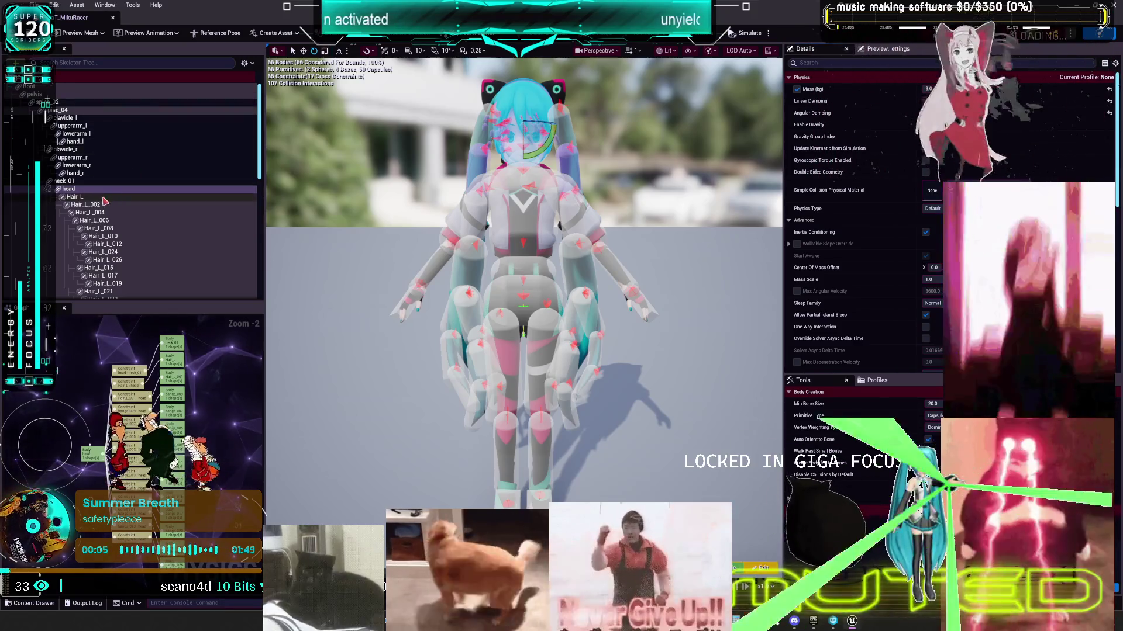
Step: Select bangs_002 through bangs_028 and set their Angular Damping to 8.0
key(Down)
key(Down)
key(Down)
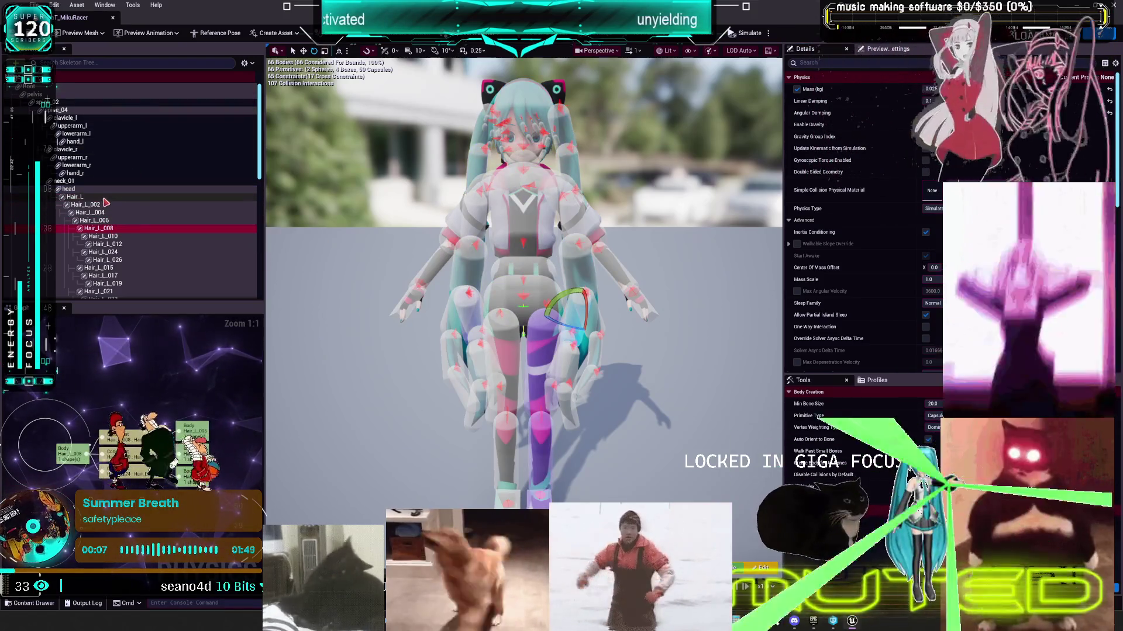
scroll(106, 201, down, 8)
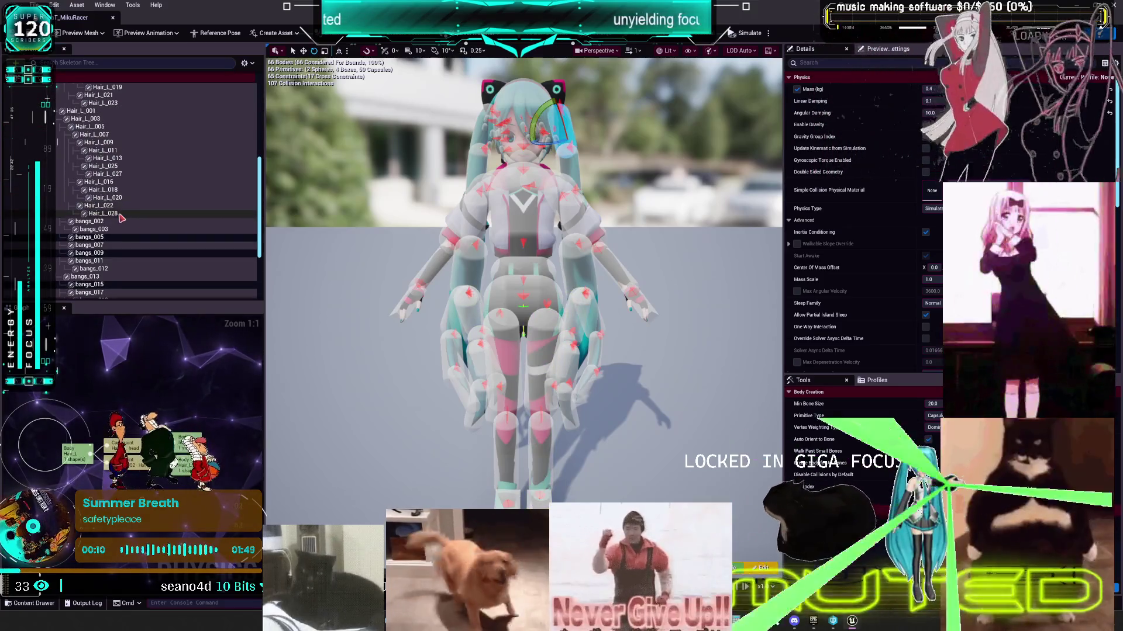
key(Down)
key(Down)
key(Down)
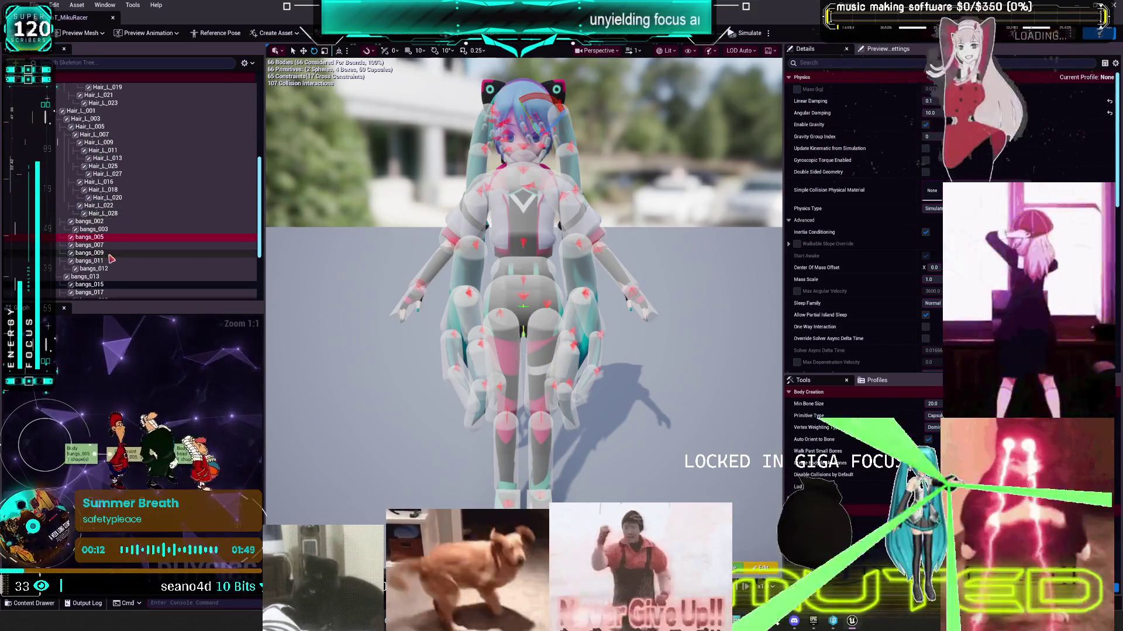
scroll(117, 229, down, 3)
click(117, 237)
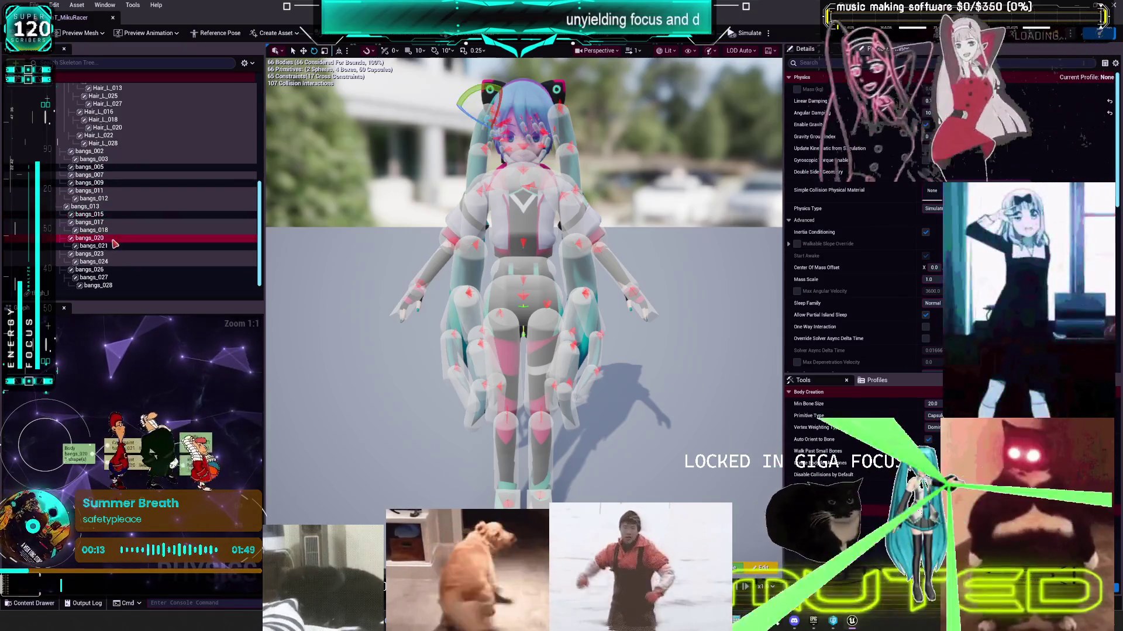
scroll(116, 239, down, 2)
click(112, 248)
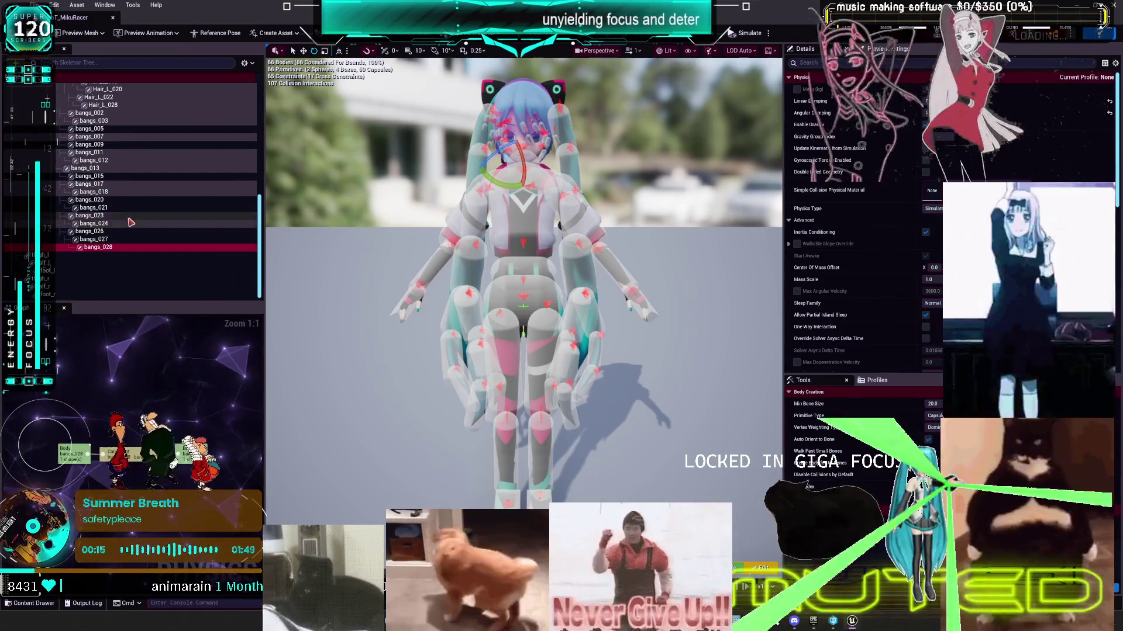
scroll(114, 213, up, 2)
shift+click(114, 142)
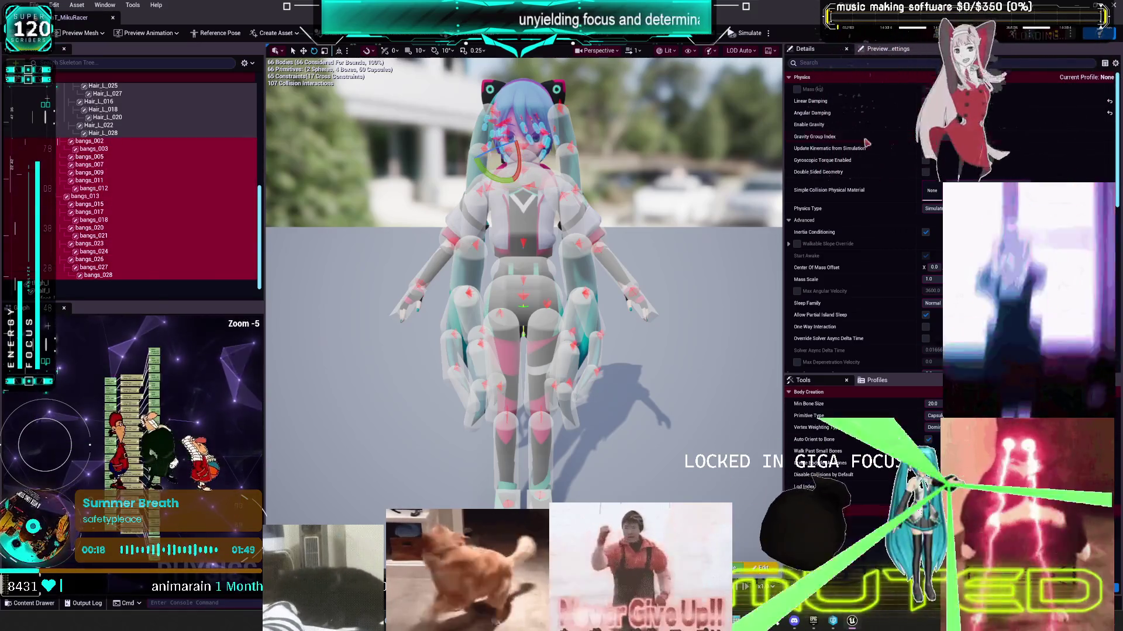
click(812, 113)
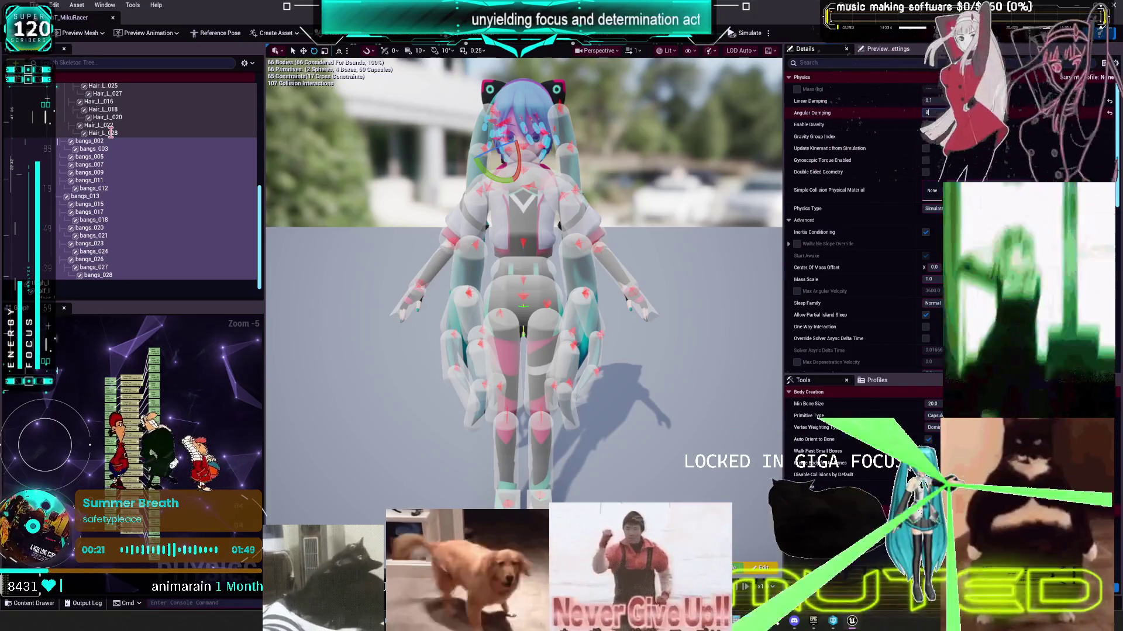
key(Return)
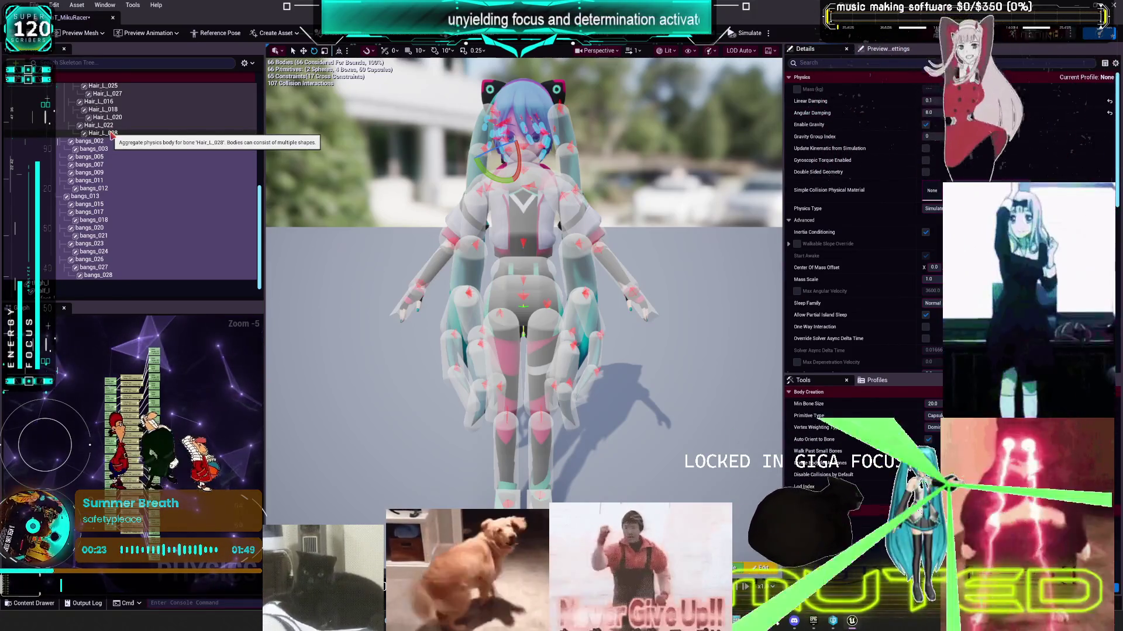
Step: Select all the Hair_L bodies and set their Linear Damping to 1
click(112, 135)
scroll(108, 132, up, 5)
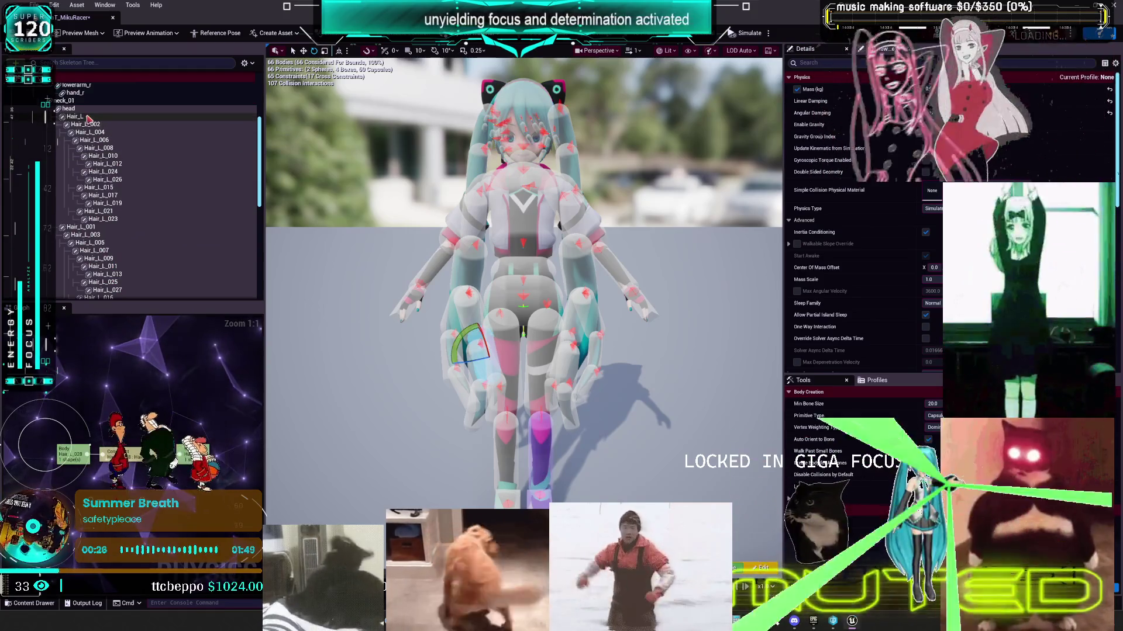
shift+click(75, 117)
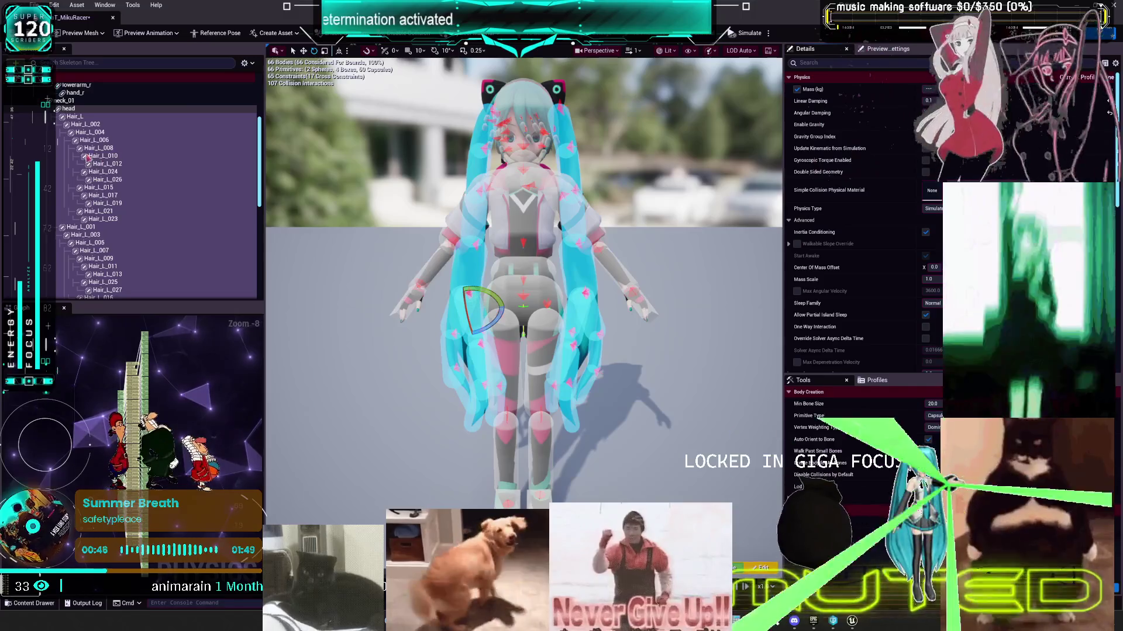
text(1)
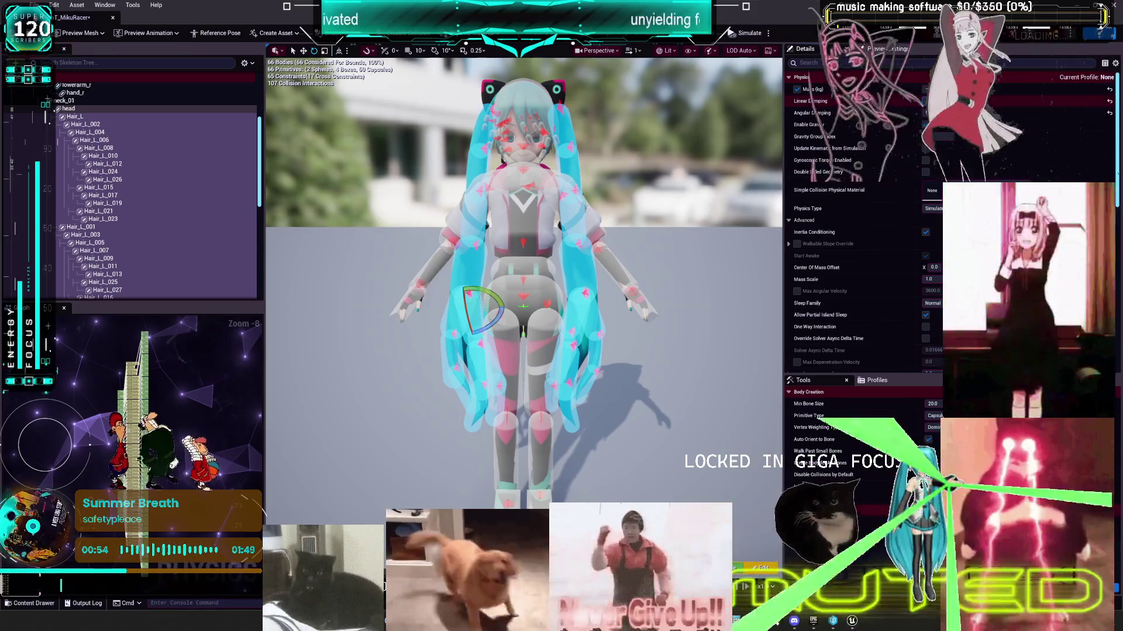
scroll(158, 190, down, 2)
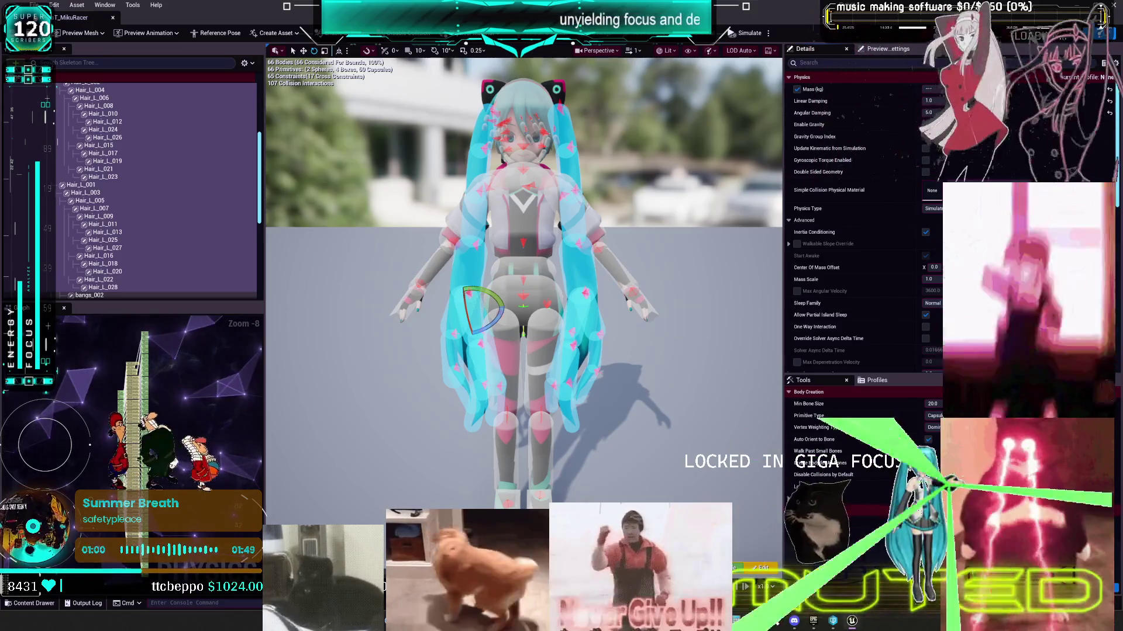
key(alt+Tab)
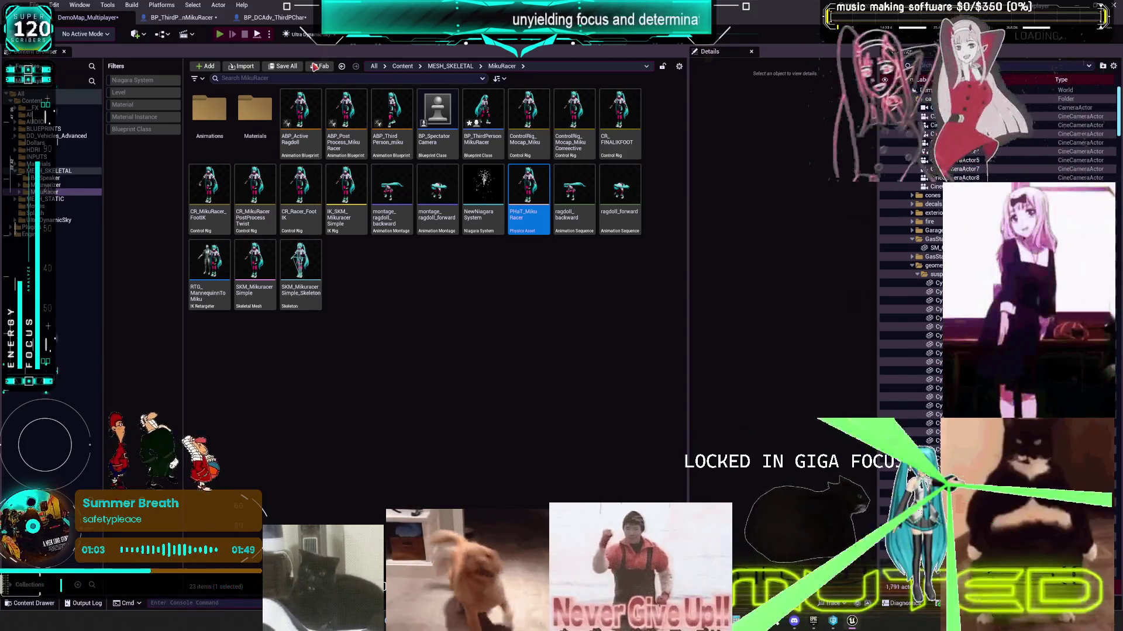
Step: Run and stop a multiplayer play test, then open the BP_ThirdPersonMikuRacer blueprint
key(alt+p)
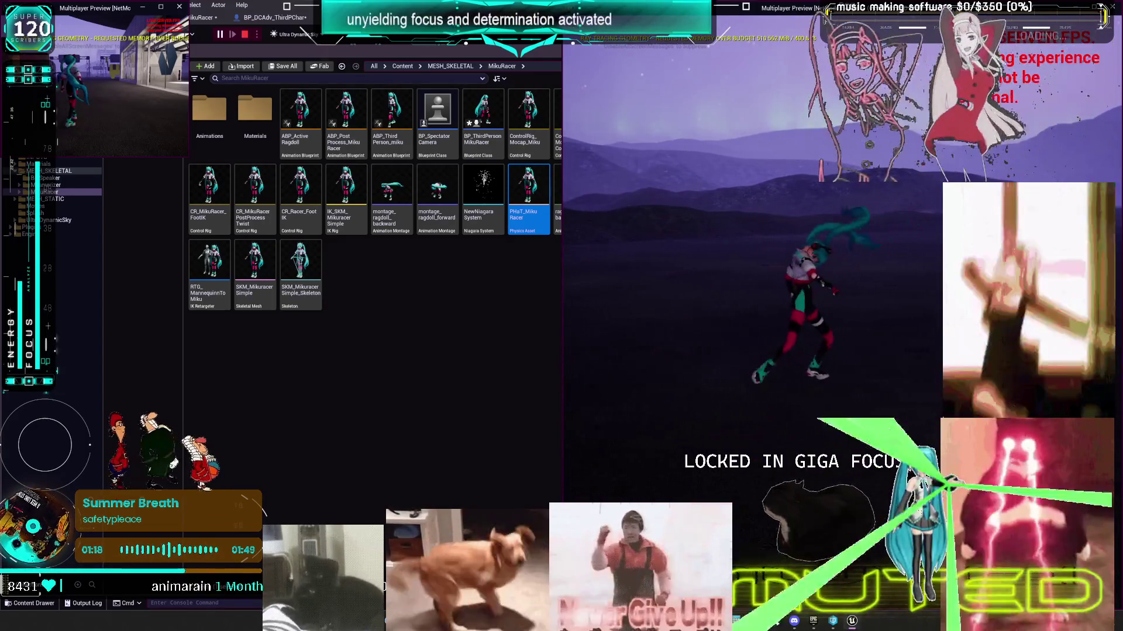
key(Escape)
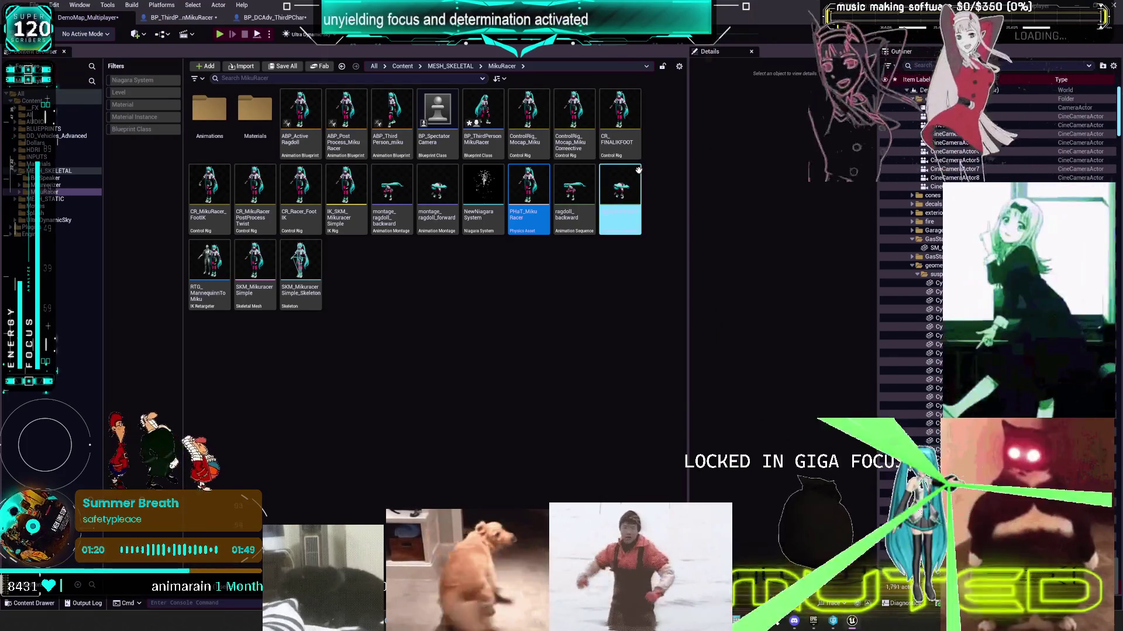
click(181, 17)
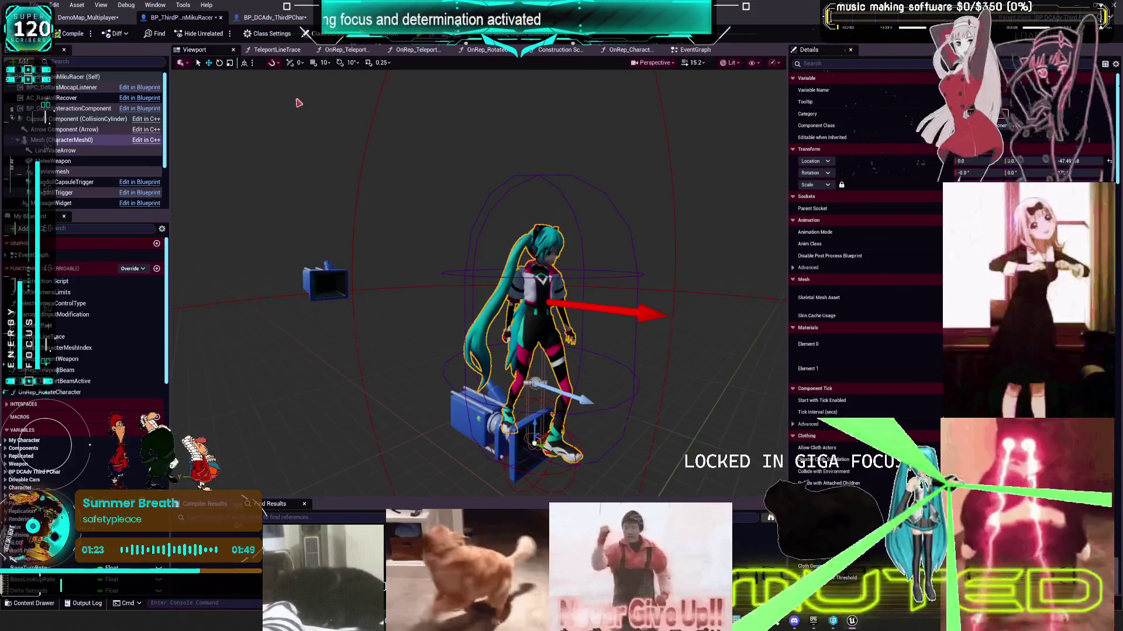
Step: In BP_DCAdv_ThirdPChar's CharacterPhysics graph, set World Space Control Data Linear Damping Ratio to 1.1
click(275, 18)
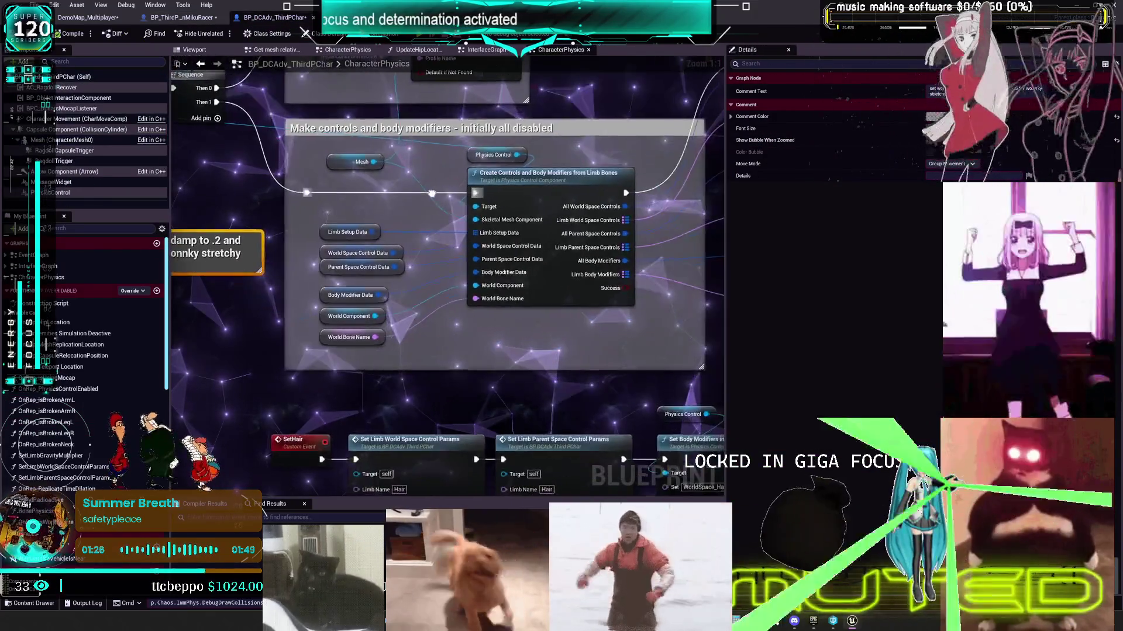
click(320, 256)
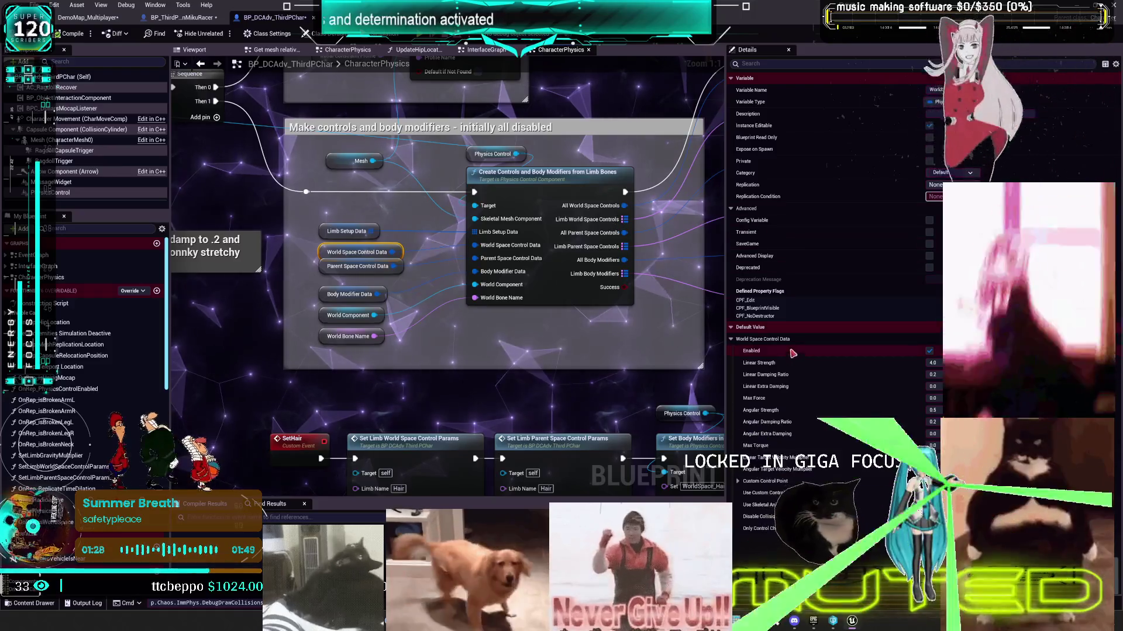
click(933, 375)
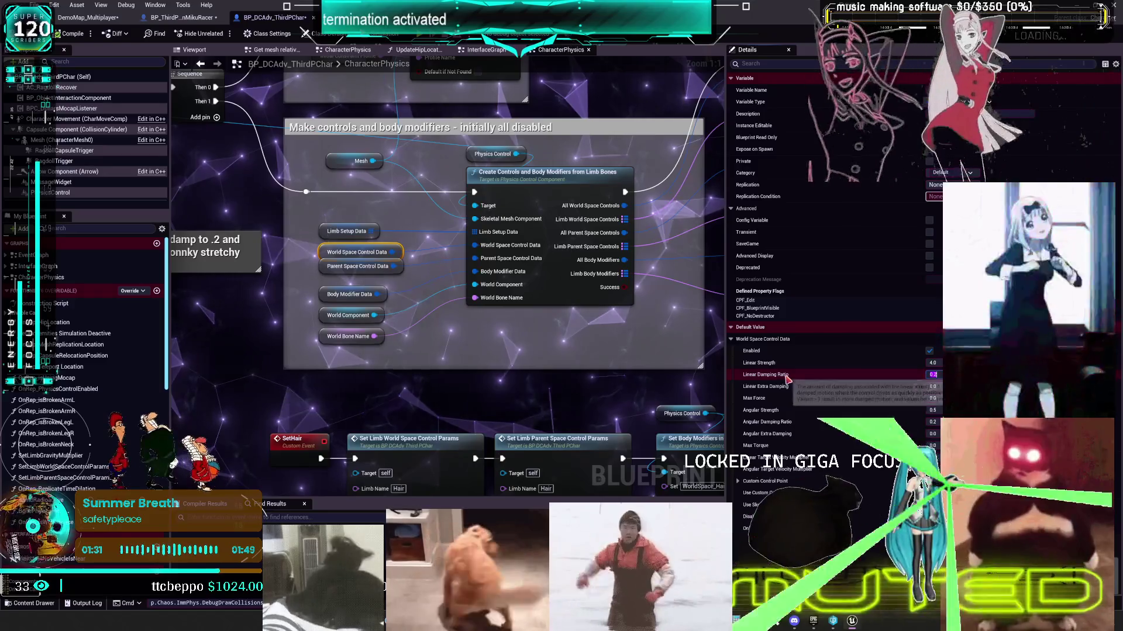
mouse_move(786, 377)
text(1)
key(Return)
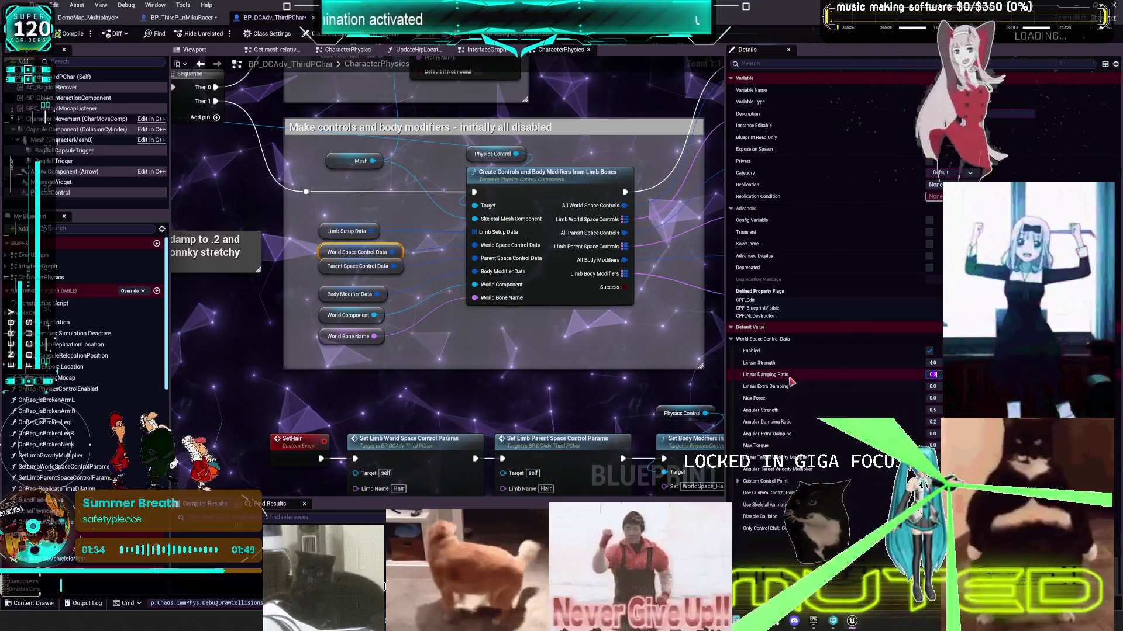
text(1.1)
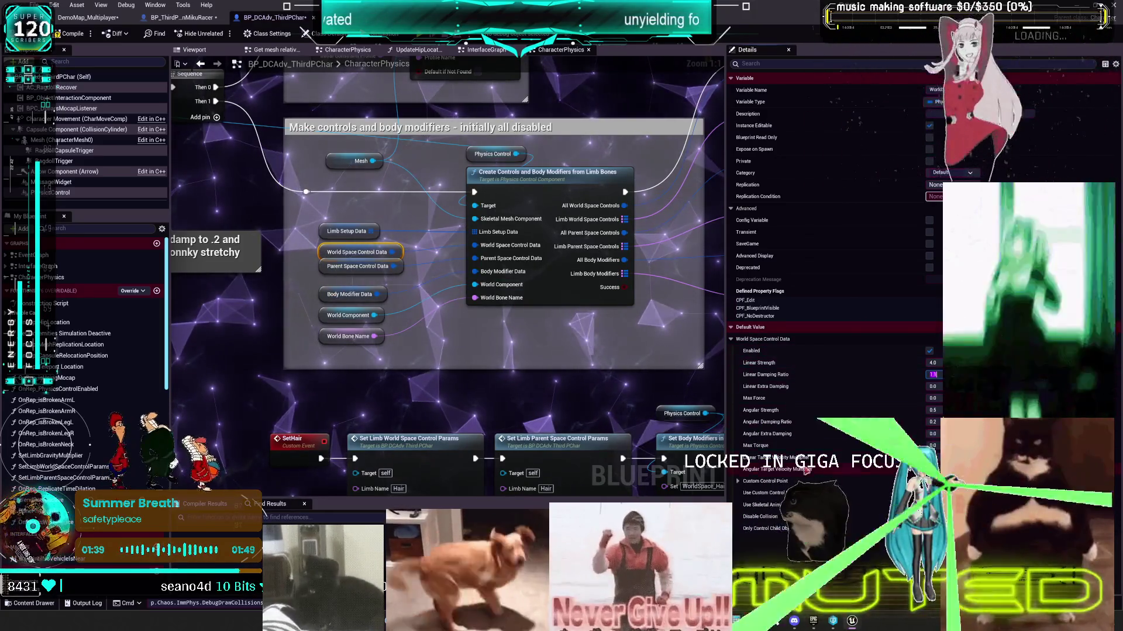
Step: Set World Space Control Data Linear Extra Damping to 0.5 and Angular Extra Damping to 0.25
click(323, 264)
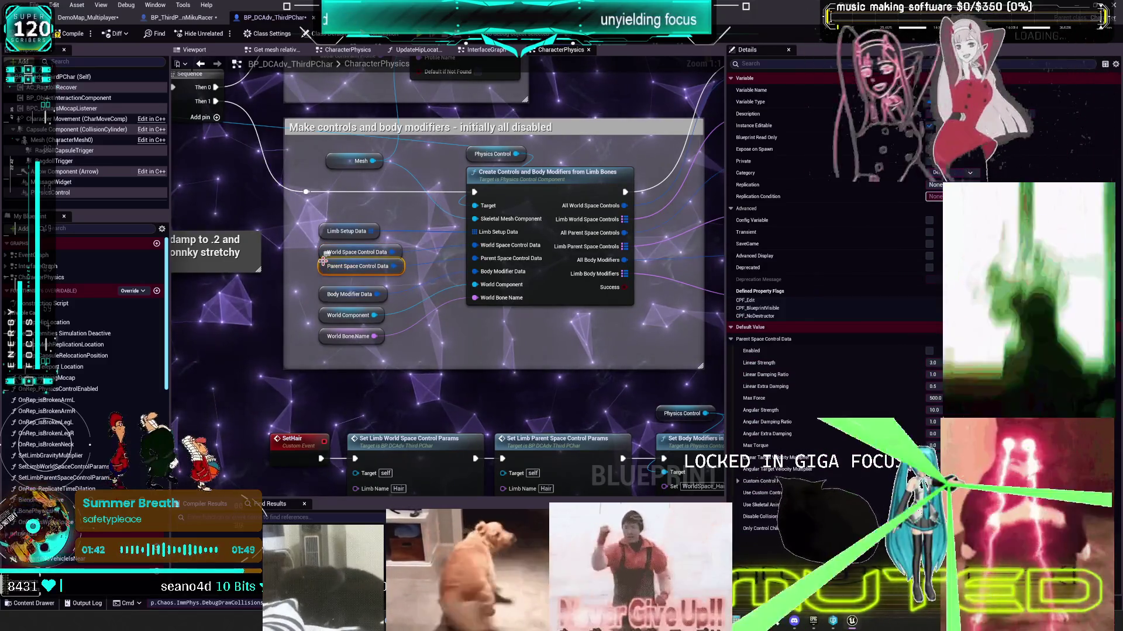
click(329, 252)
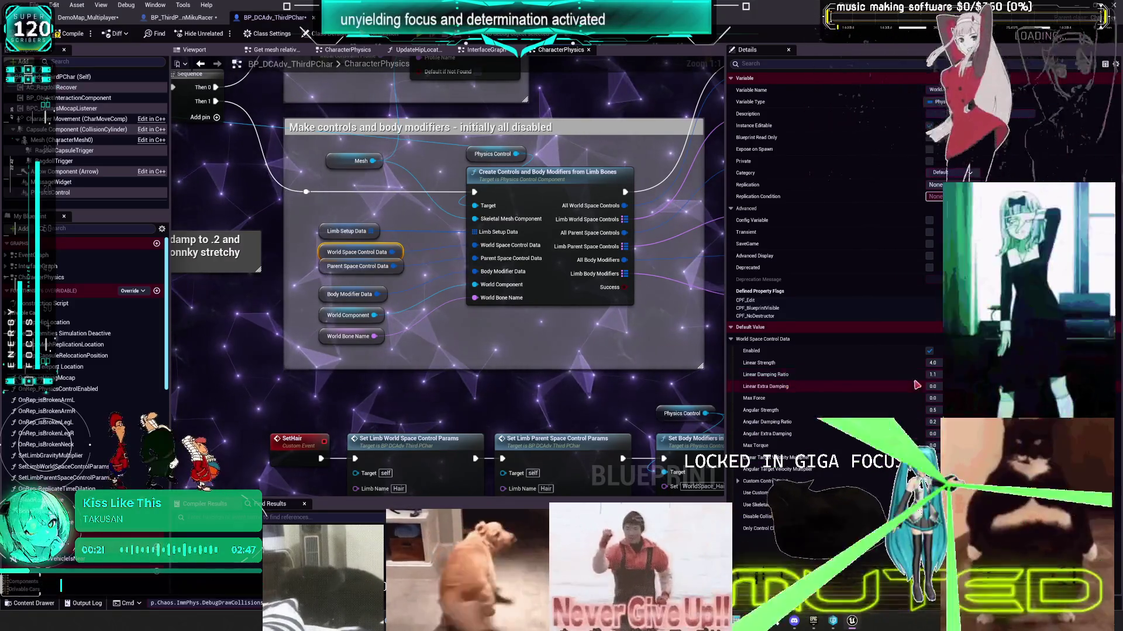
text(0.5)
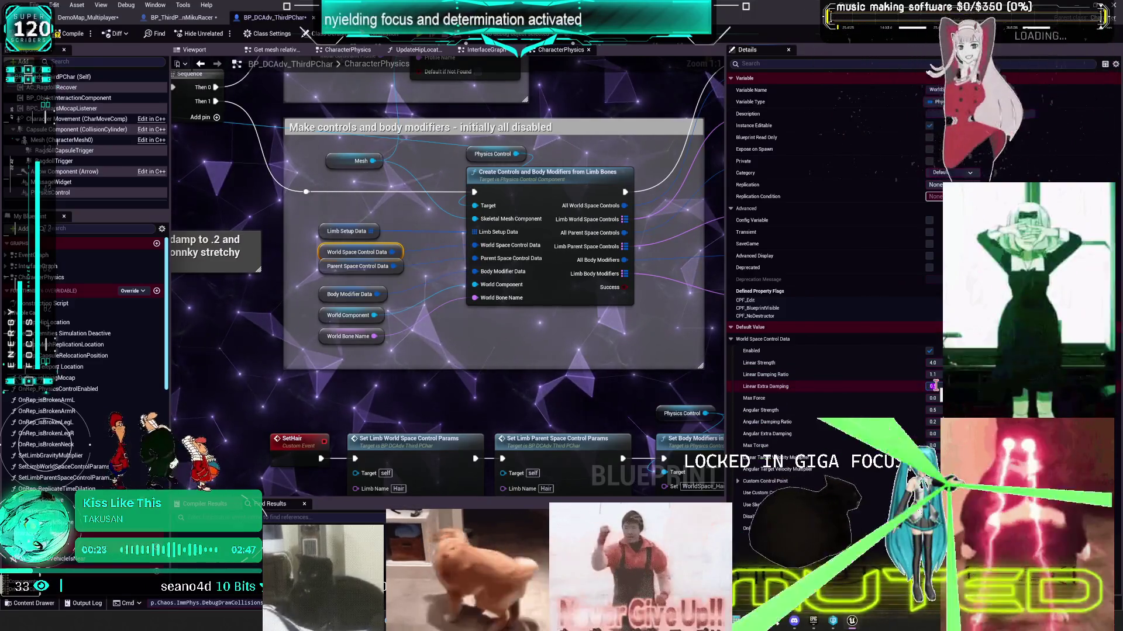
key(Return)
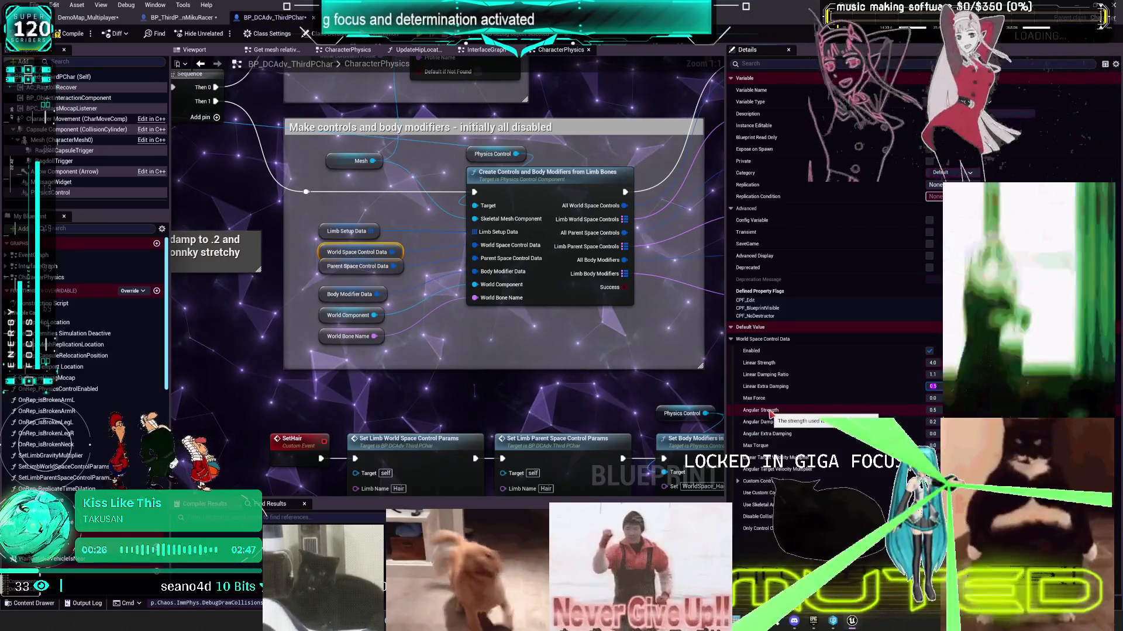
click(935, 411)
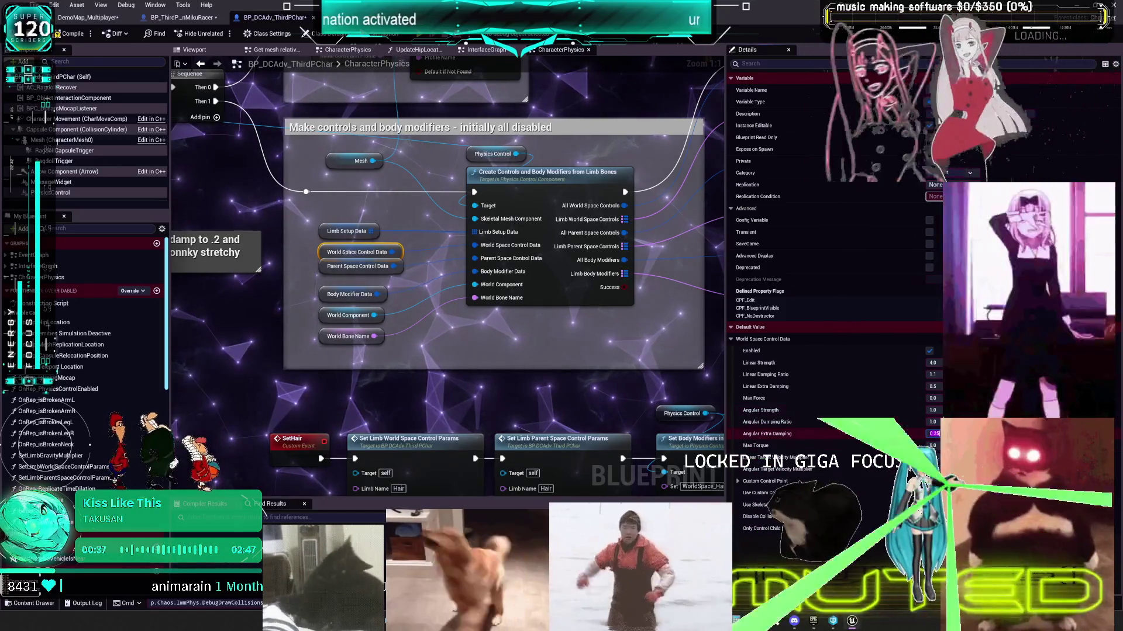
scroll(491, 265, down, 2)
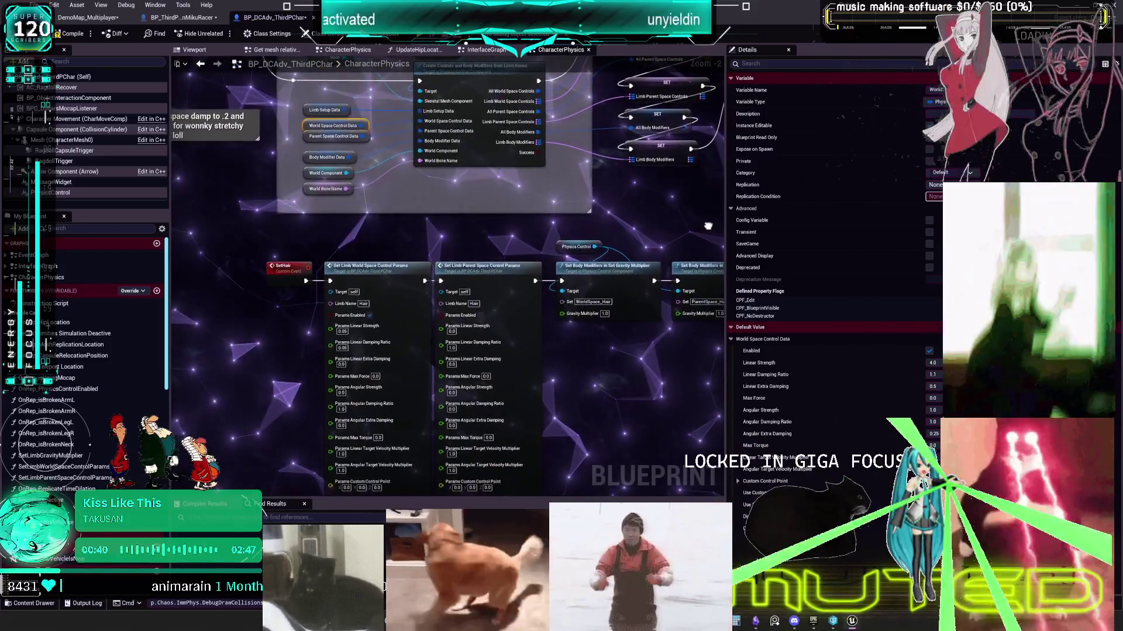
drag(708, 227, 544, 93)
scroll(577, 325, down, 3)
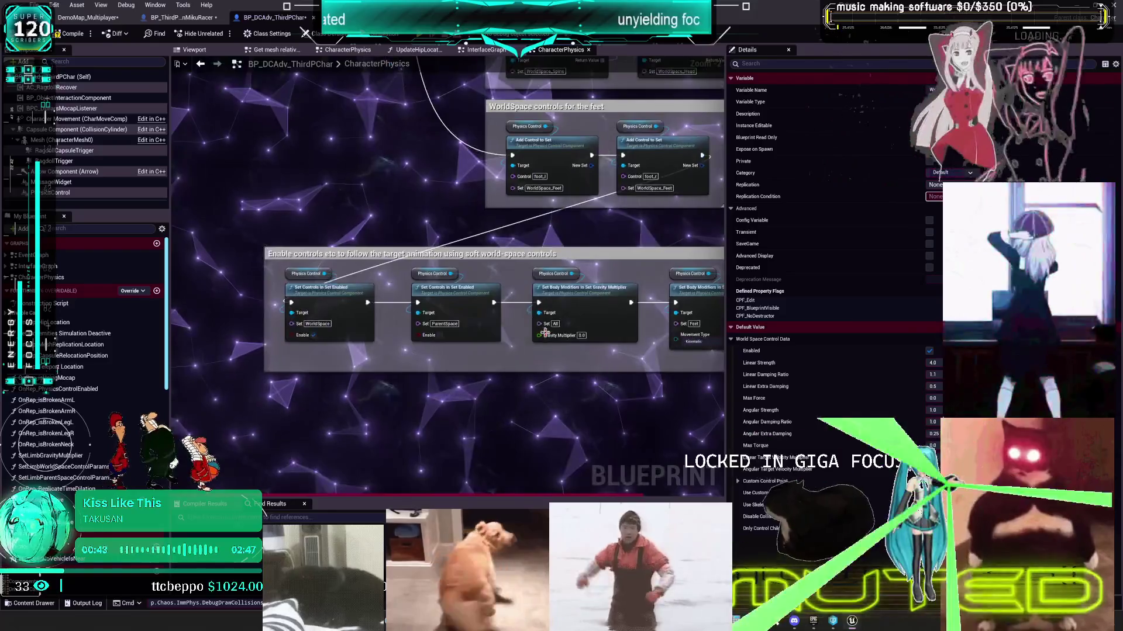
mouse_move(640, 112)
mouse_down()
mouse_move(603, 64)
mouse_move(416, 330)
mouse_up()
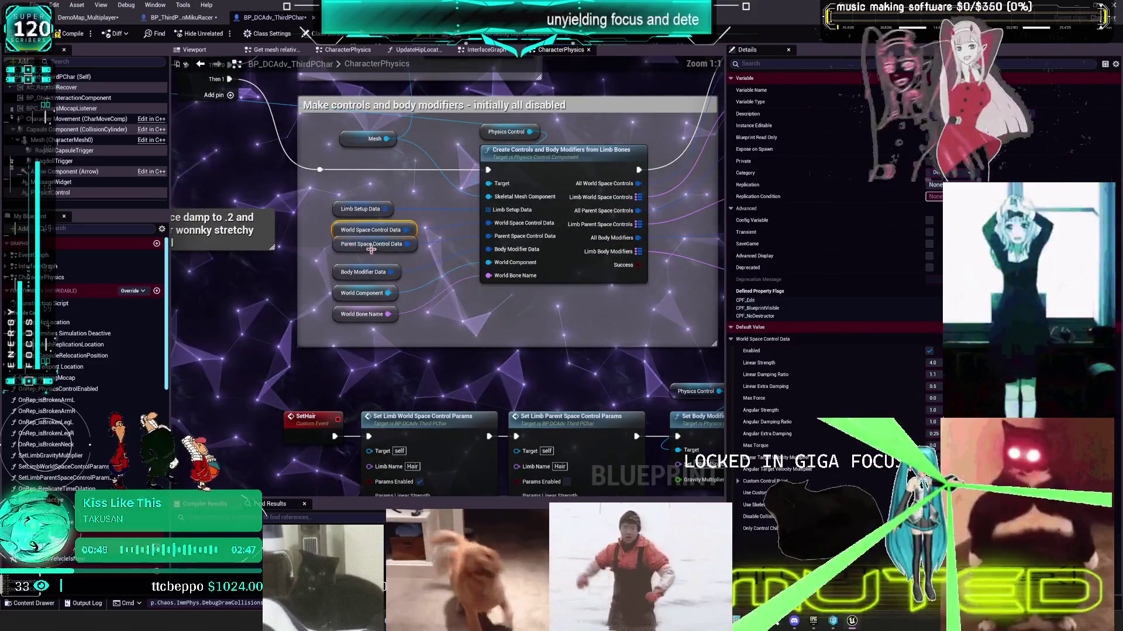
click(341, 273)
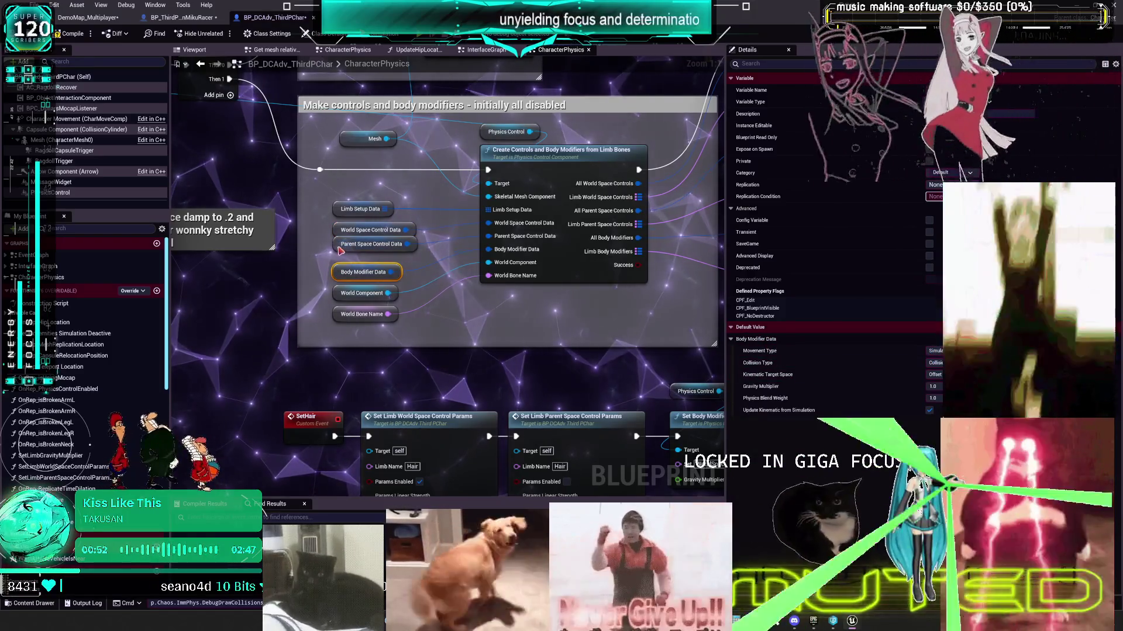
click(342, 247)
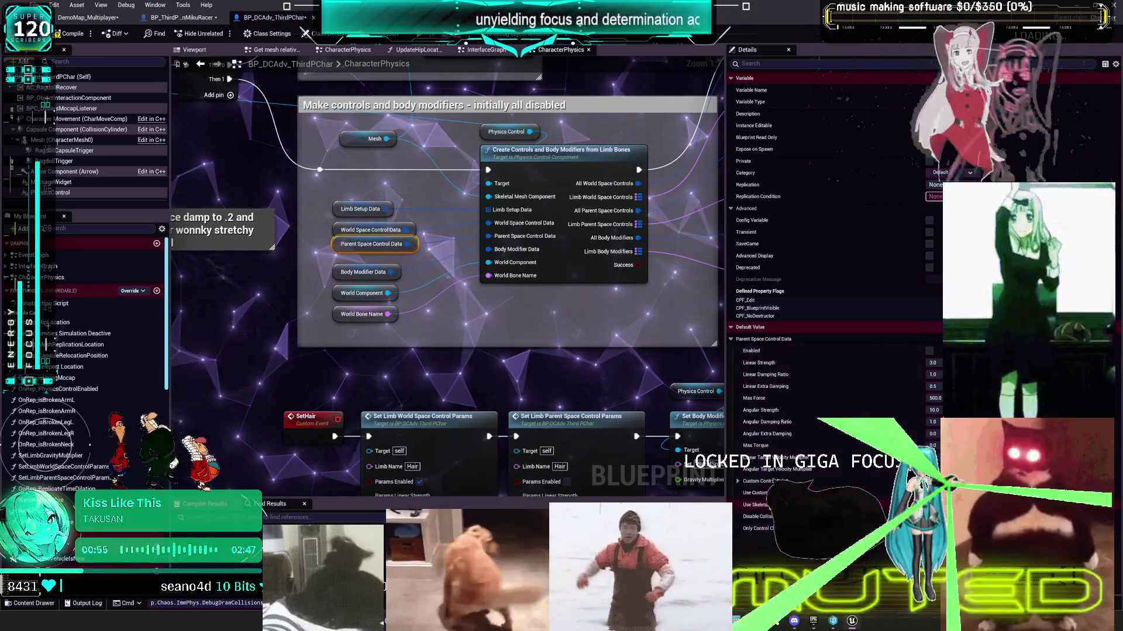
click(339, 210)
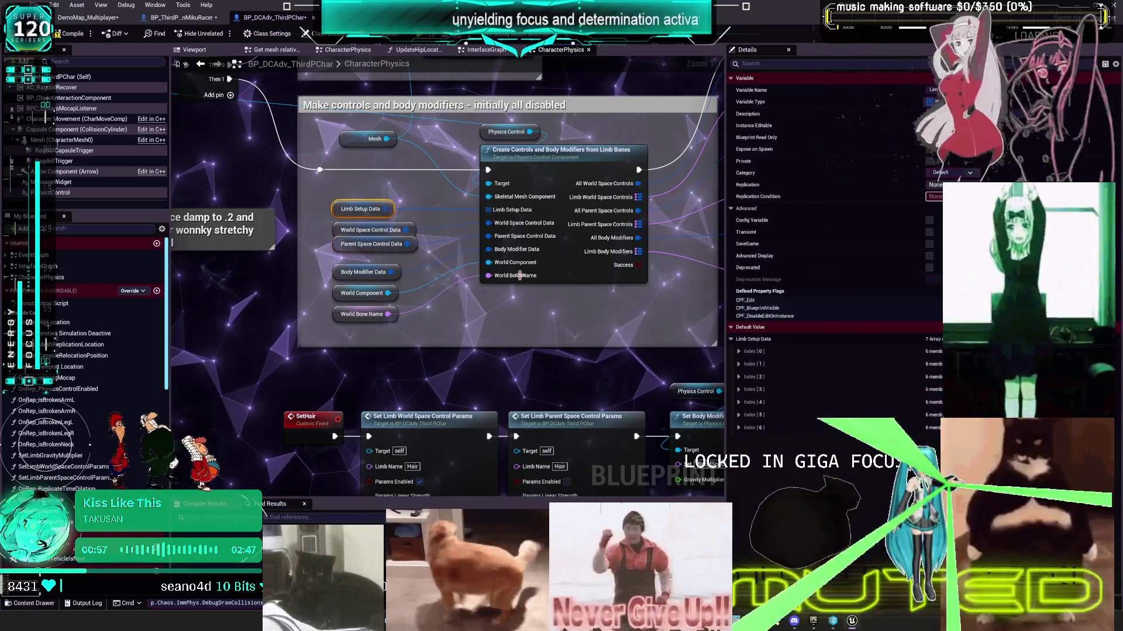
click(738, 352)
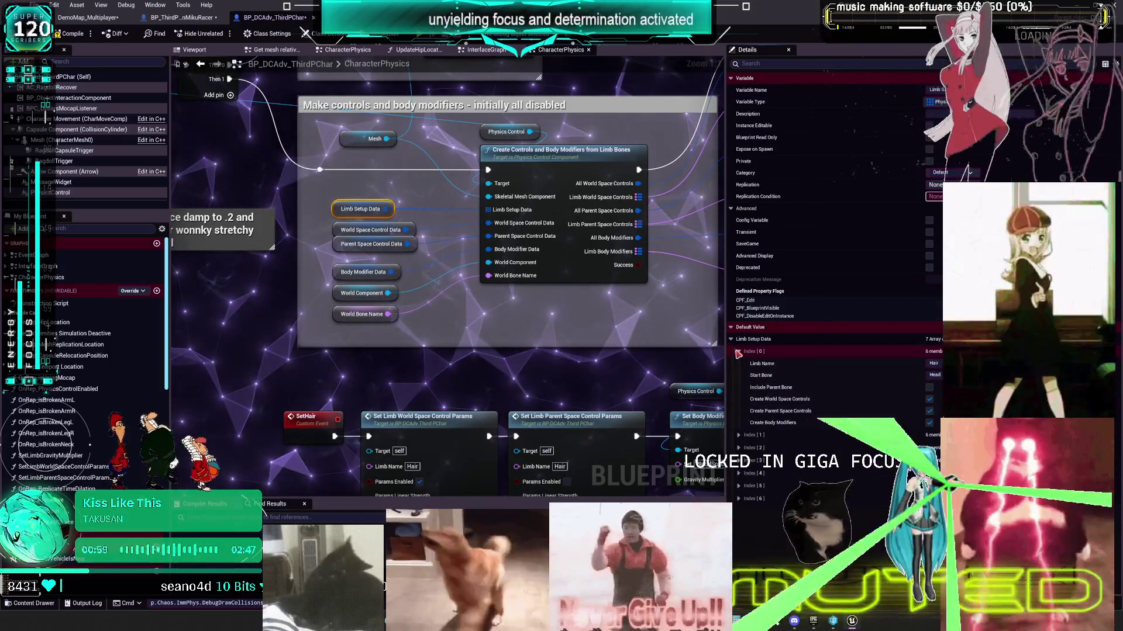
click(738, 352)
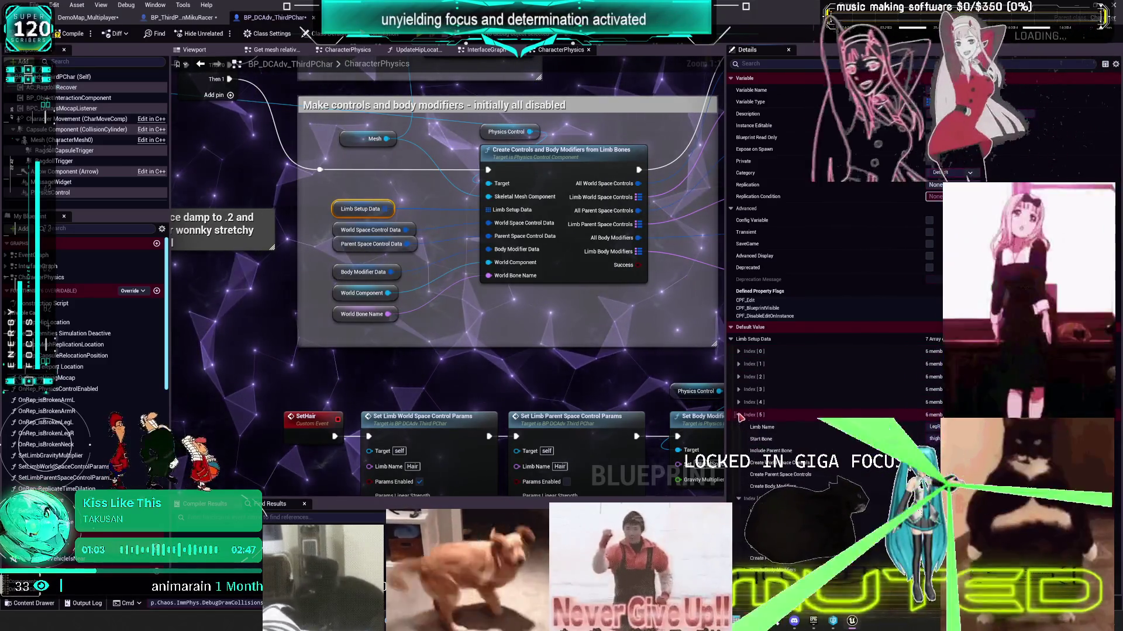
click(738, 377)
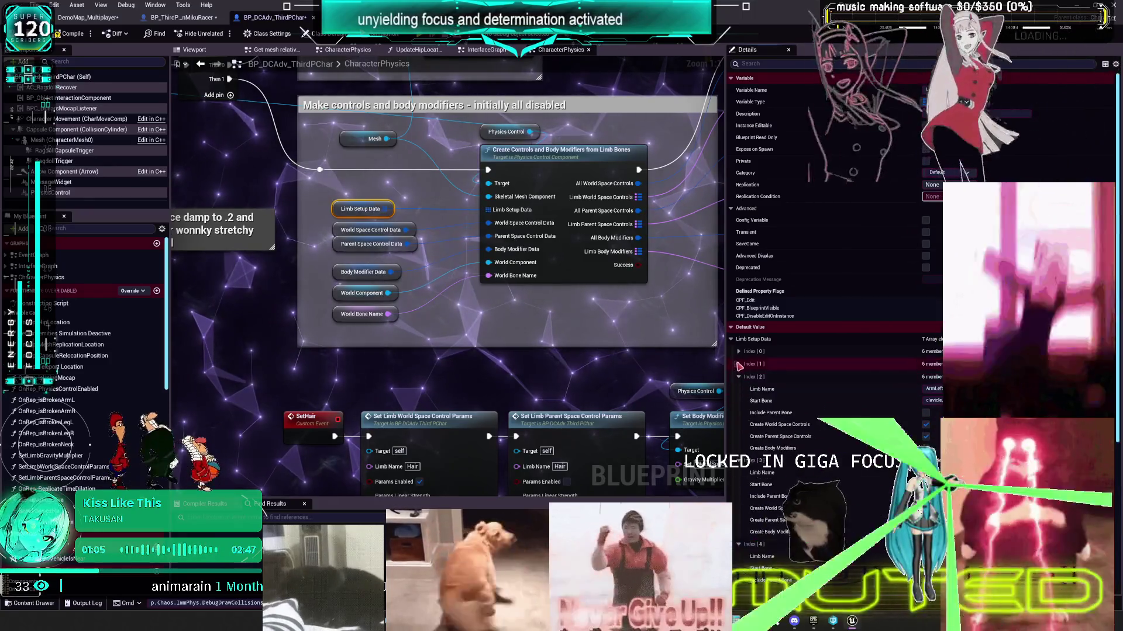
click(738, 363)
click(738, 352)
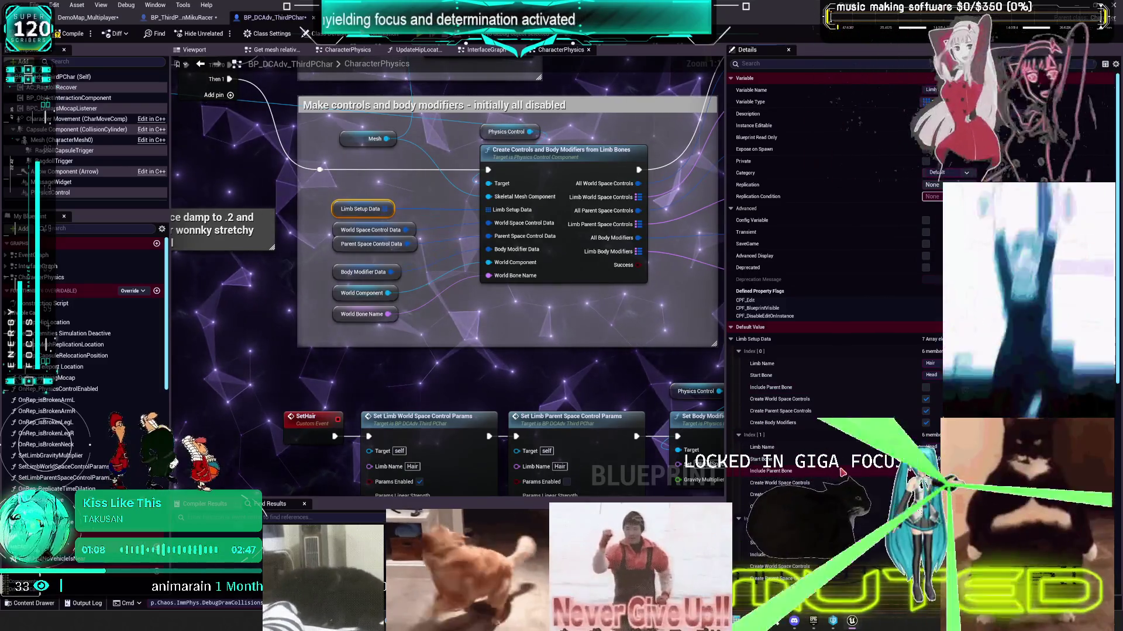
click(368, 230)
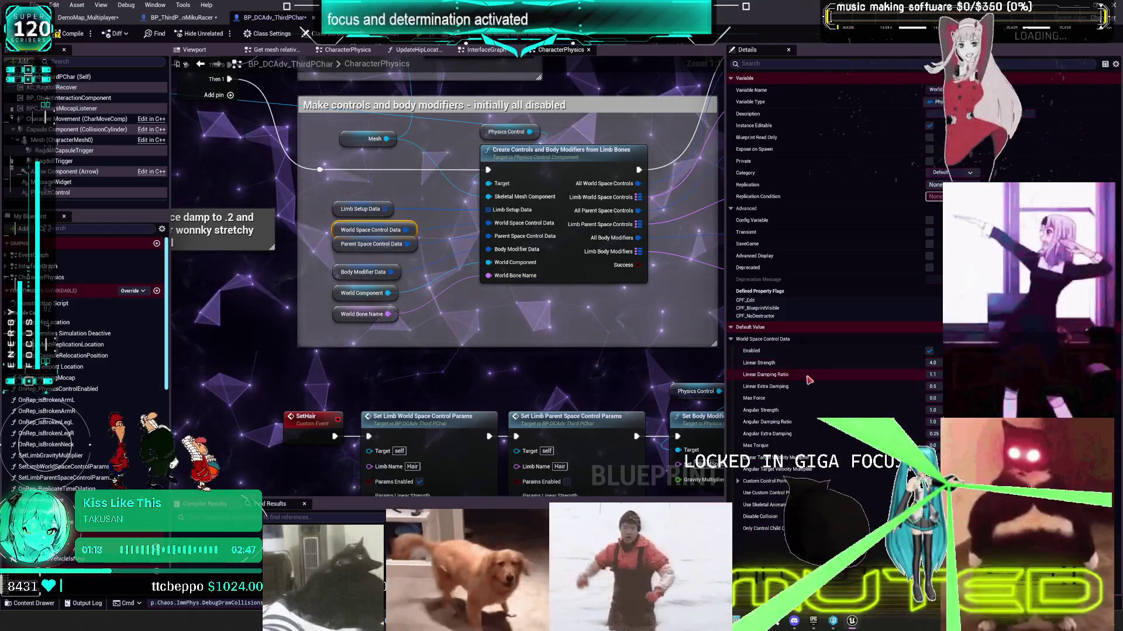
scroll(613, 326, down, 2)
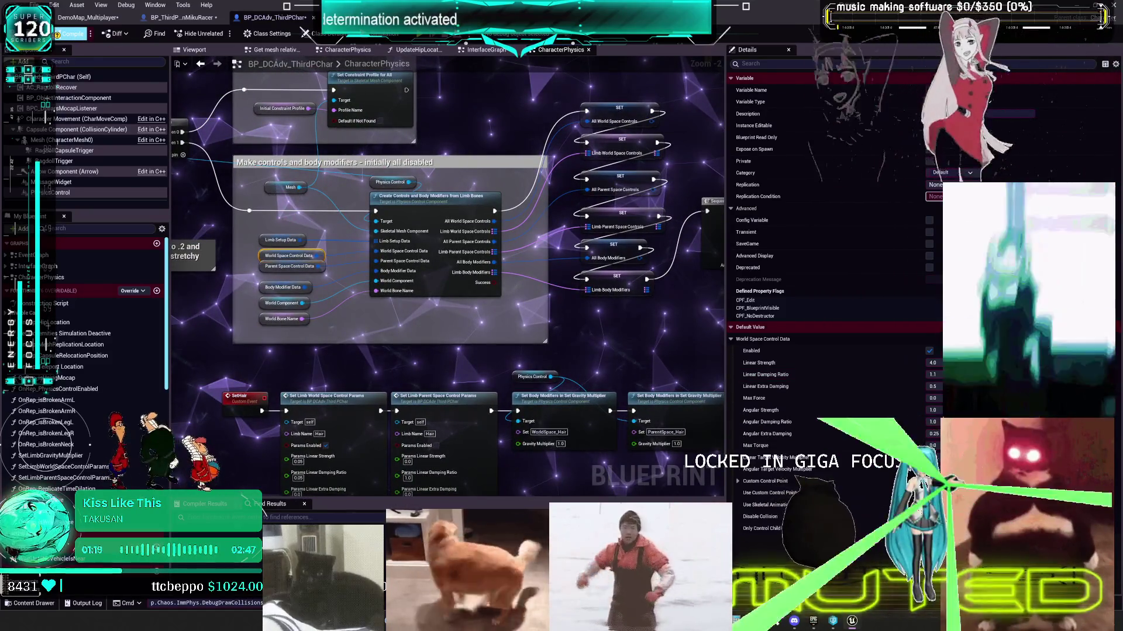
Step: Compile the character blueprint, play-test it in multiplayer, then reopen the PHaT_MikuRacer physics asset
click(70, 34)
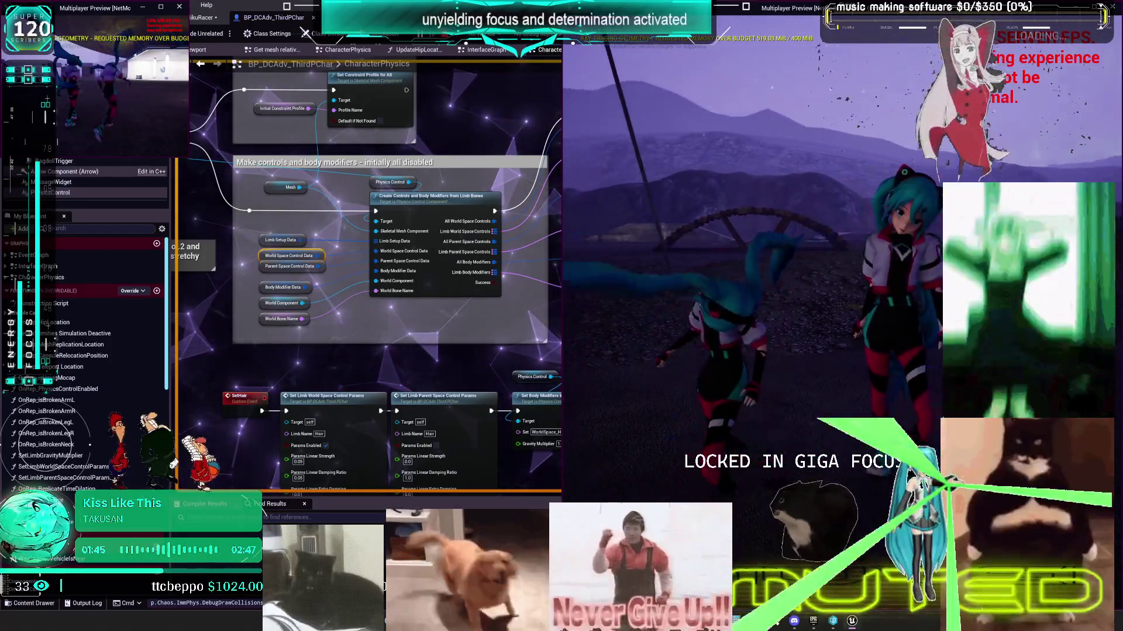
key(Escape)
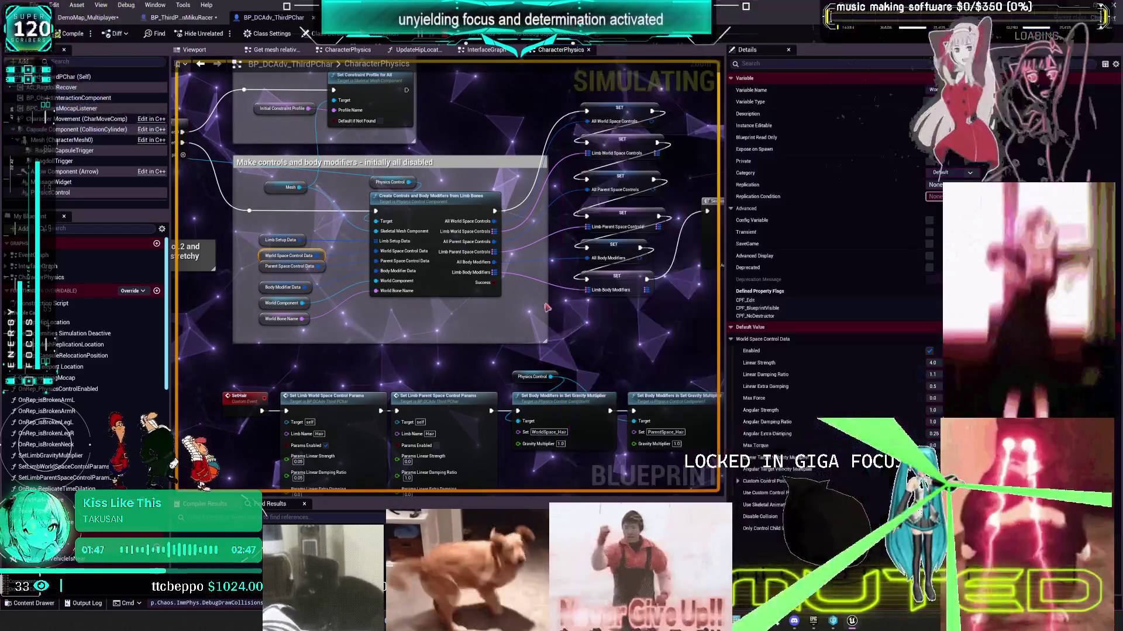
click(88, 17)
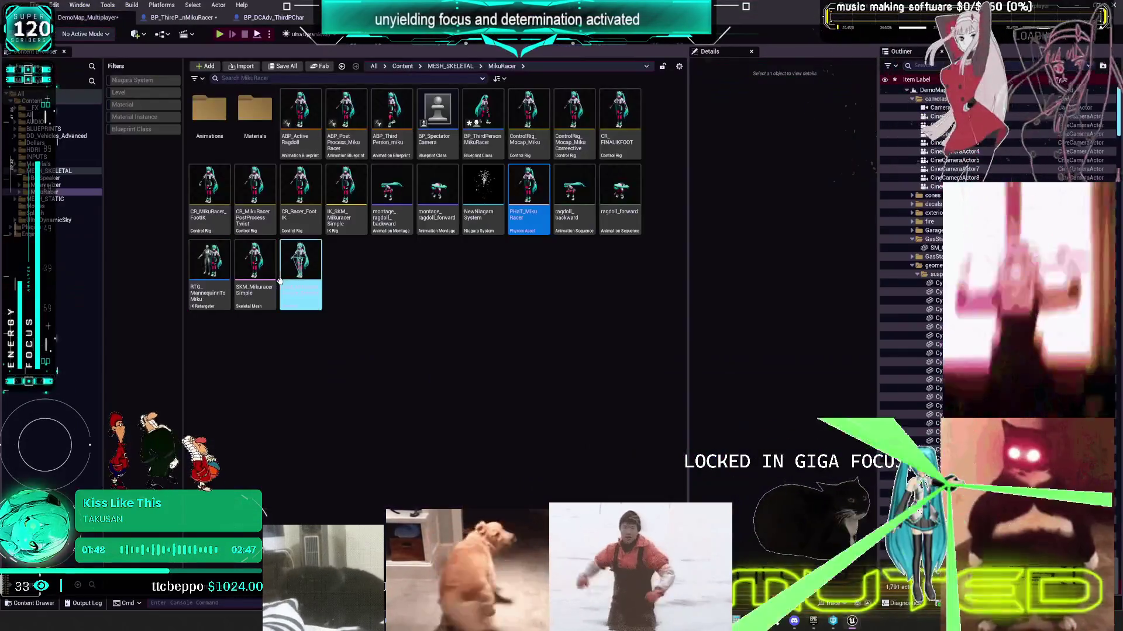
double_click(530, 182)
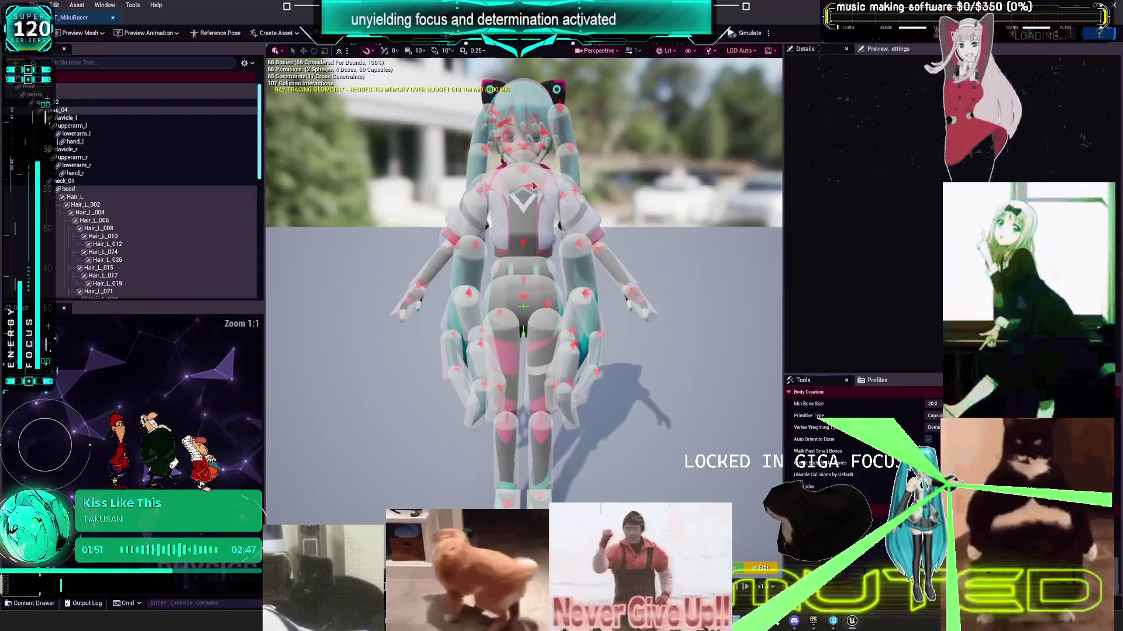
Step: Select the head physics body and run a quick simulation preview, then reset the pose
click(570, 125)
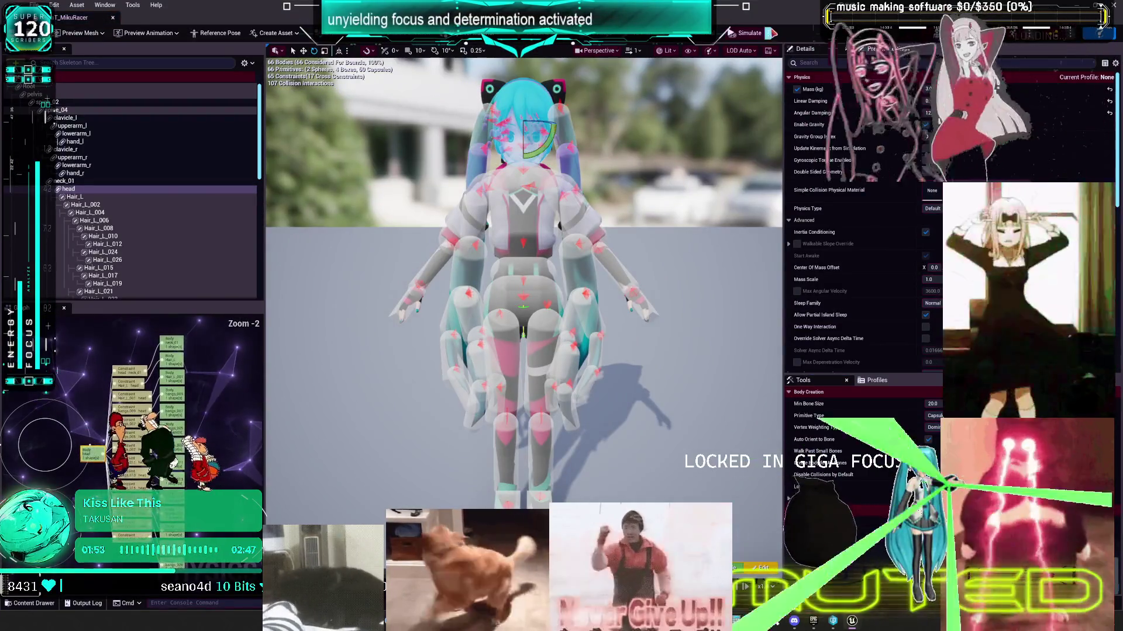
click(812, 70)
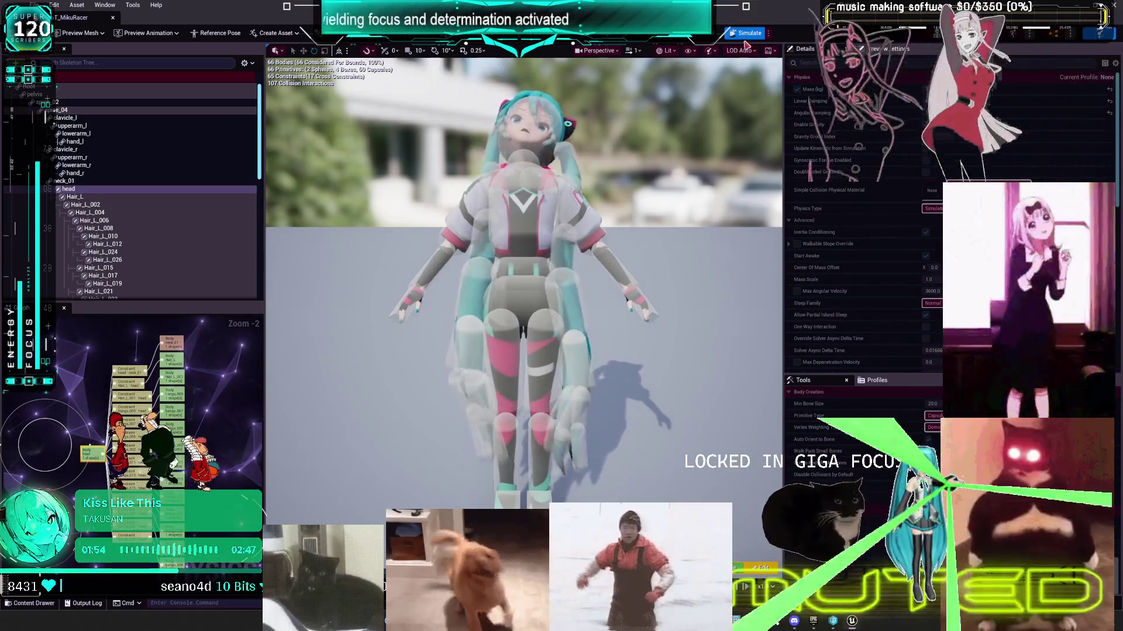
click(744, 34)
scroll(860, 325, down, 3)
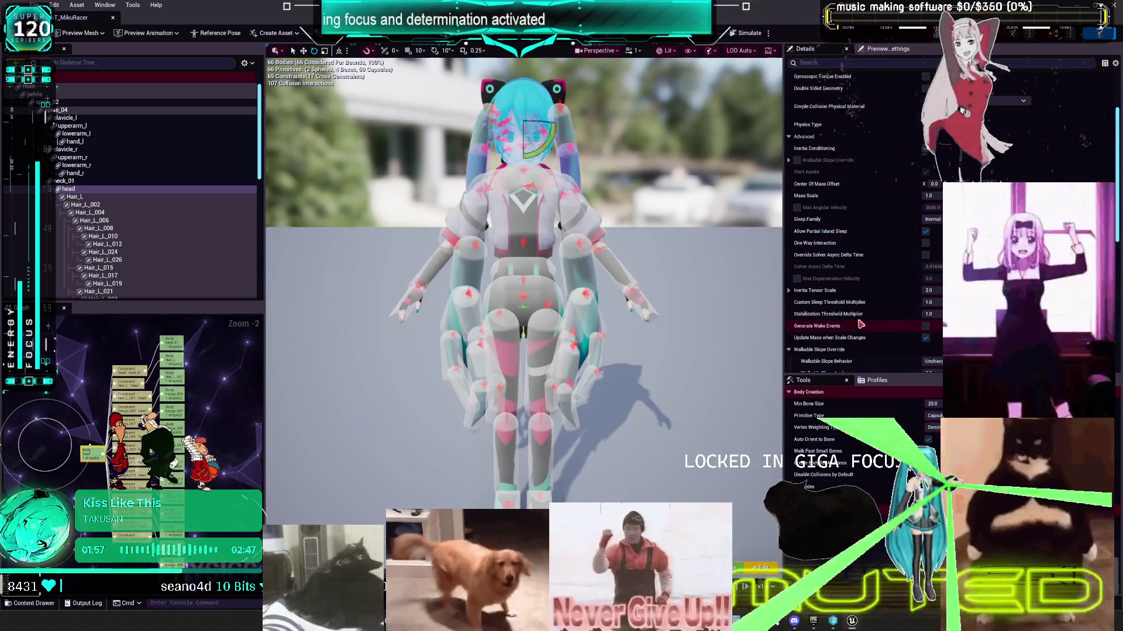
Step: Show constraints in the Skeleton Tree and inspect the neck_01–head constraint and head body properties
click(248, 64)
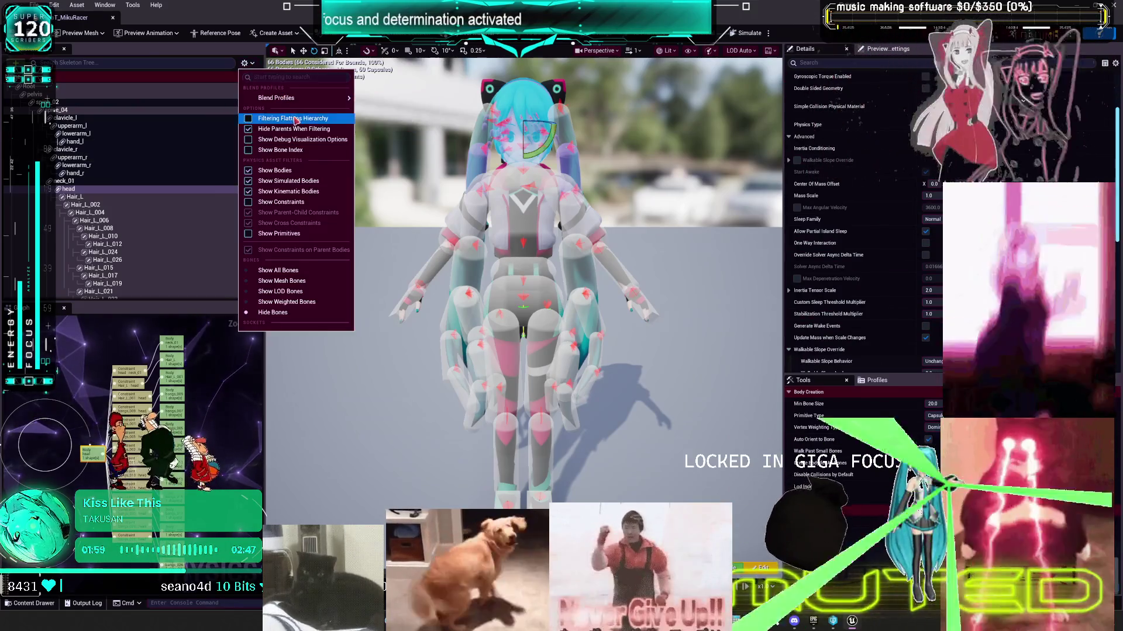
click(301, 203)
scroll(107, 250, down, 3)
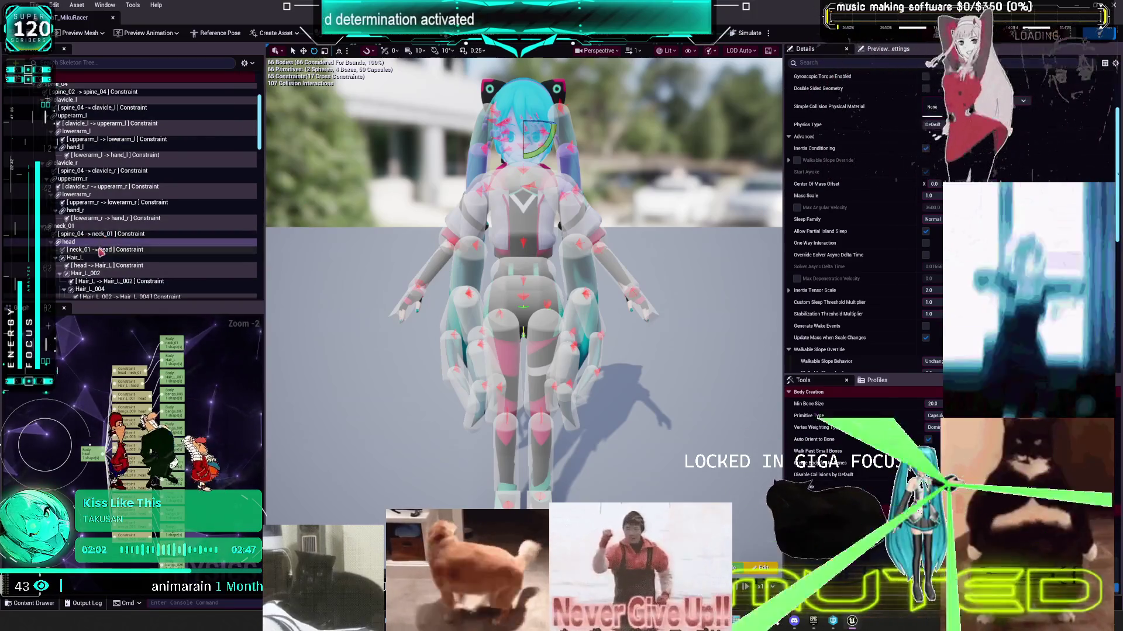
click(98, 252)
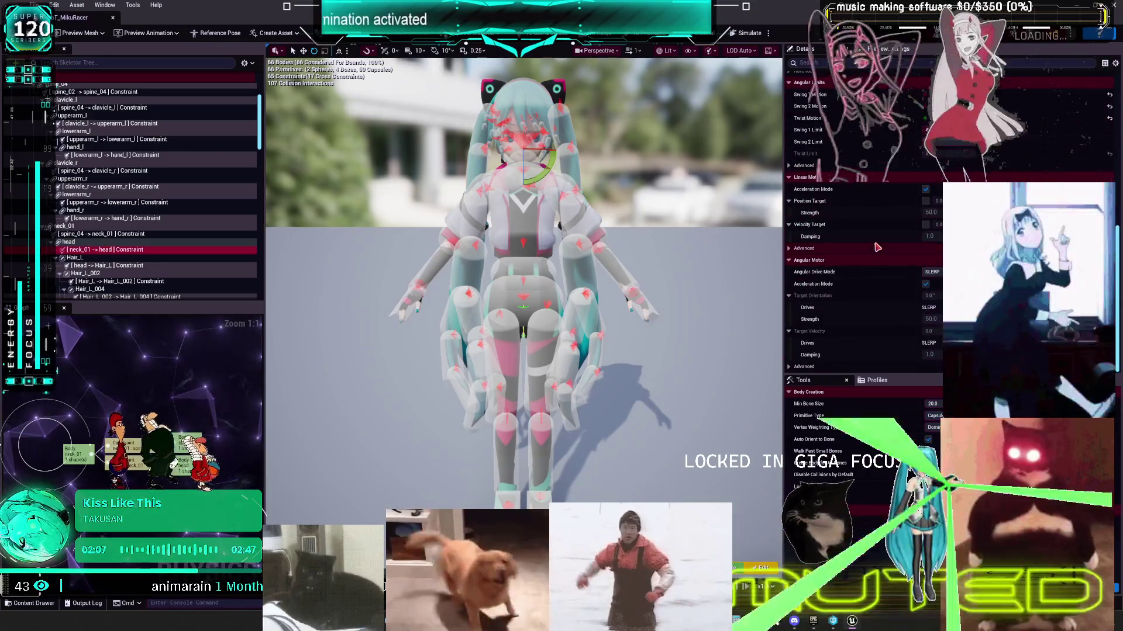
scroll(865, 295, down, 5)
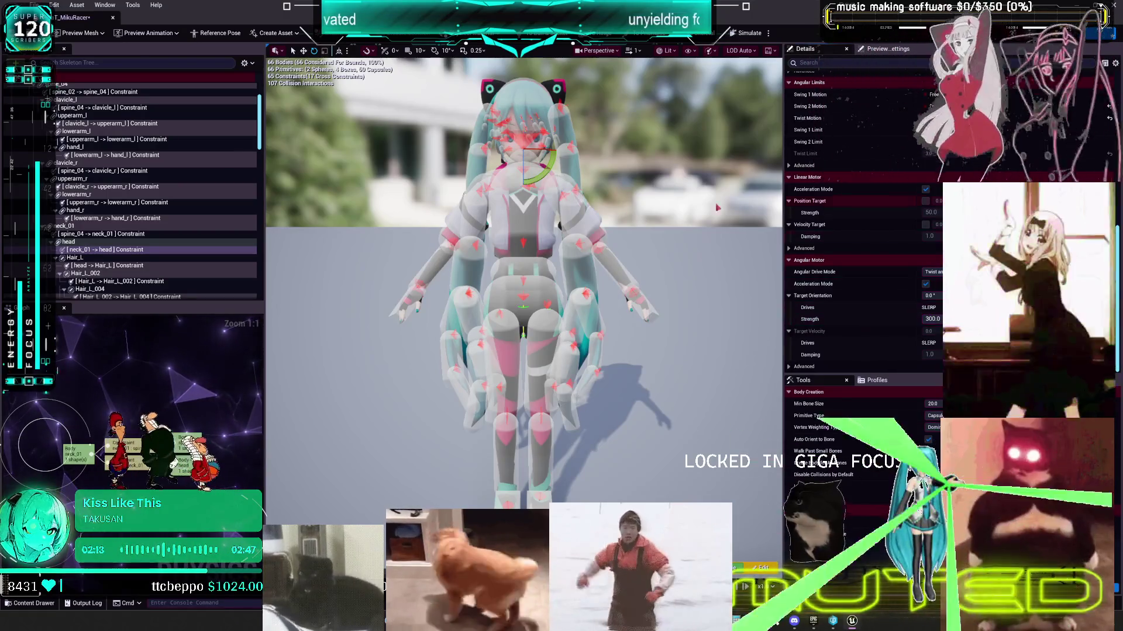
scroll(862, 199, up, 10)
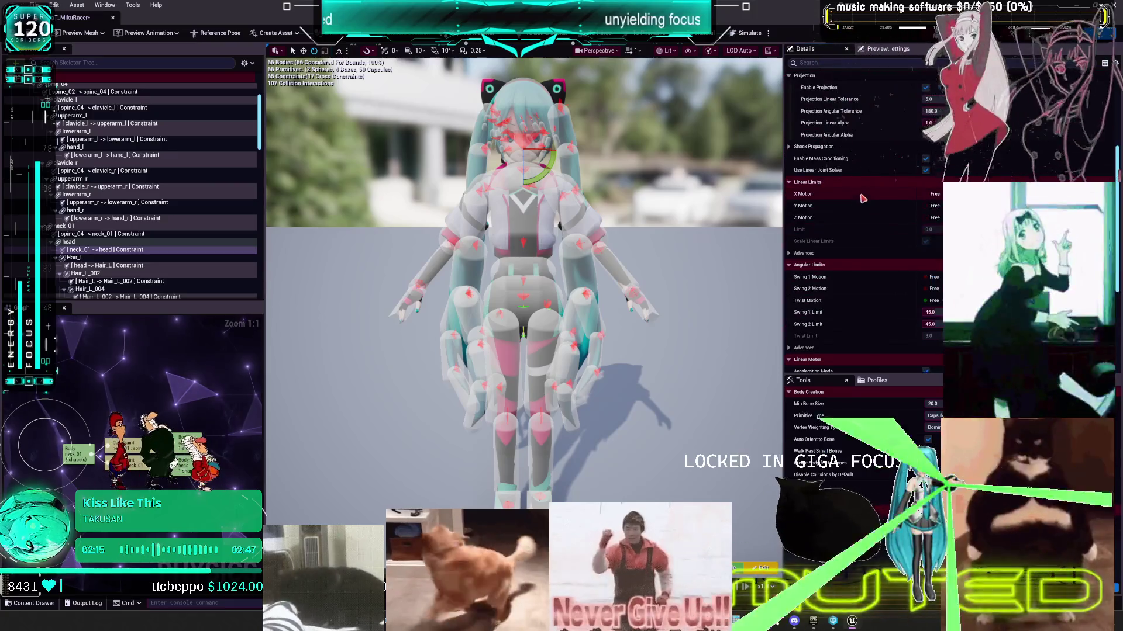
scroll(858, 198, down, 9)
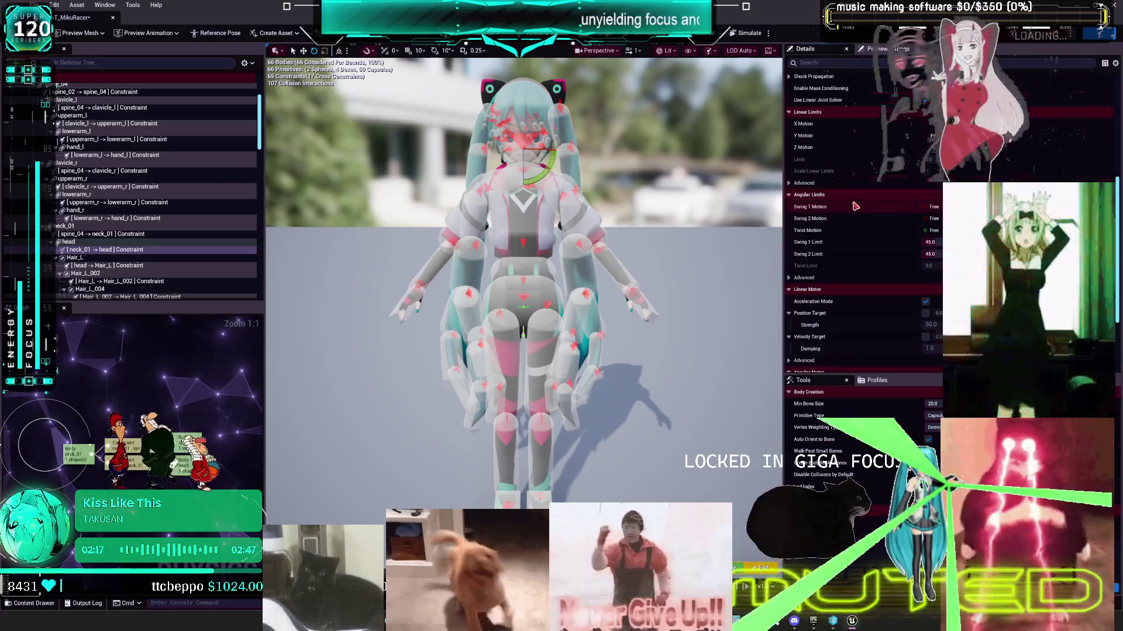
scroll(852, 208, up, 15)
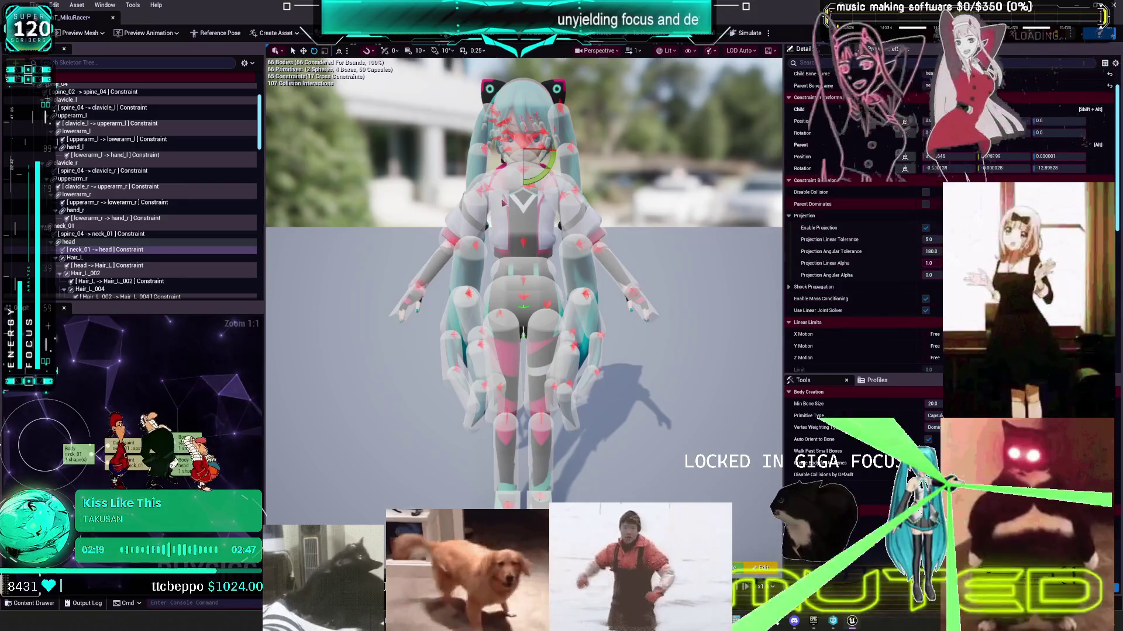
click(70, 242)
scroll(855, 186, down, 3)
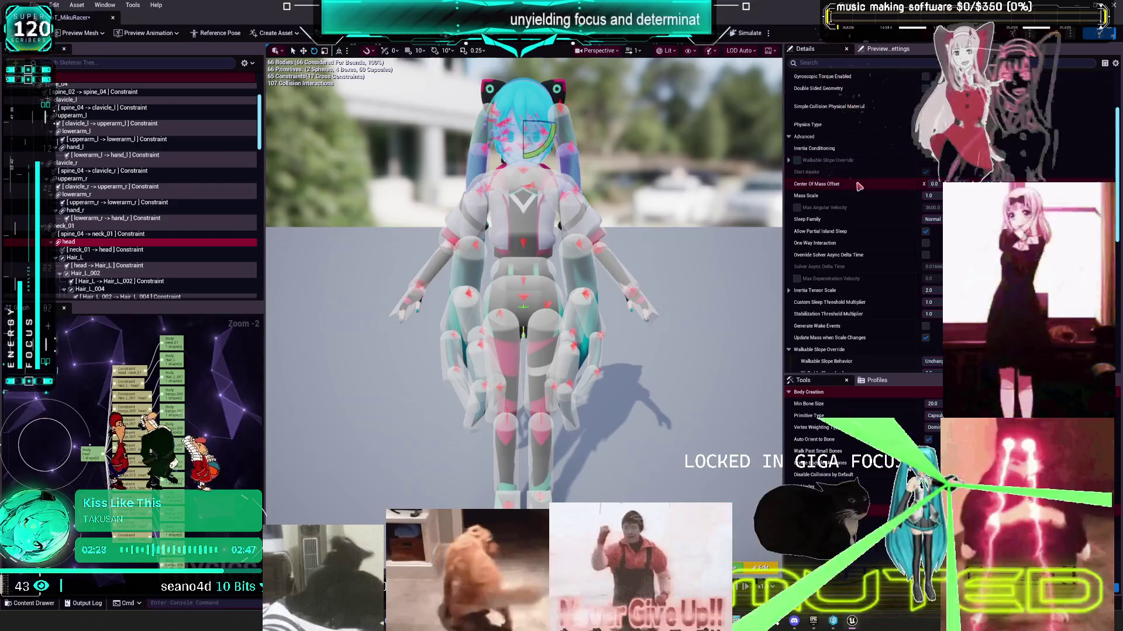
scroll(857, 185, down, 3)
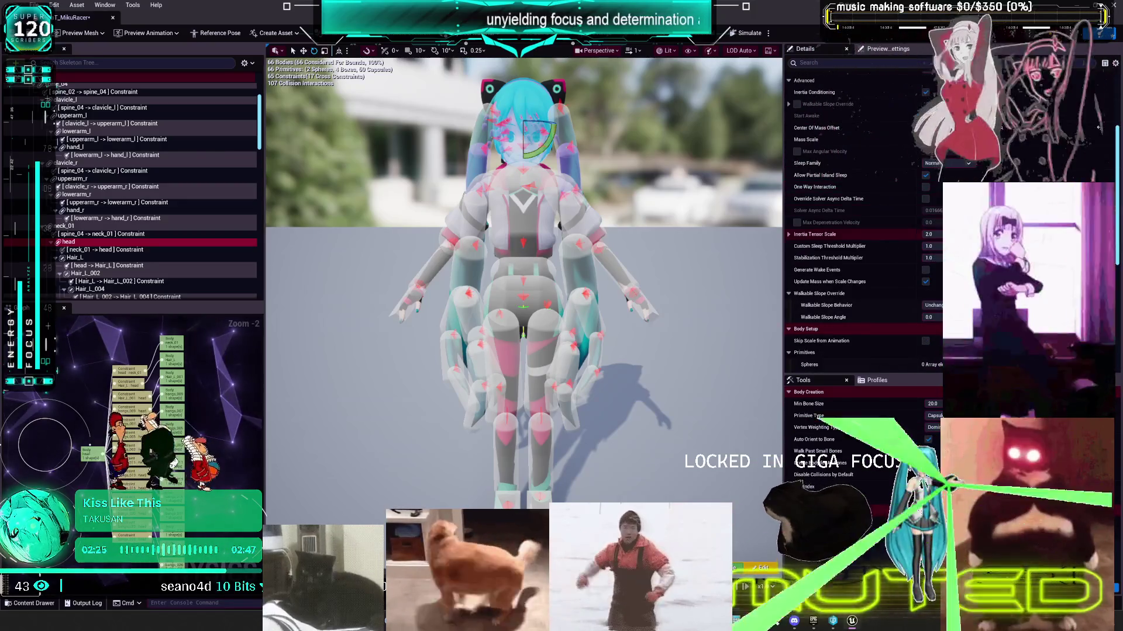
Step: Set the spine_04–neck_01 constraint's angular drive mode to Twist and Swing
click(82, 233)
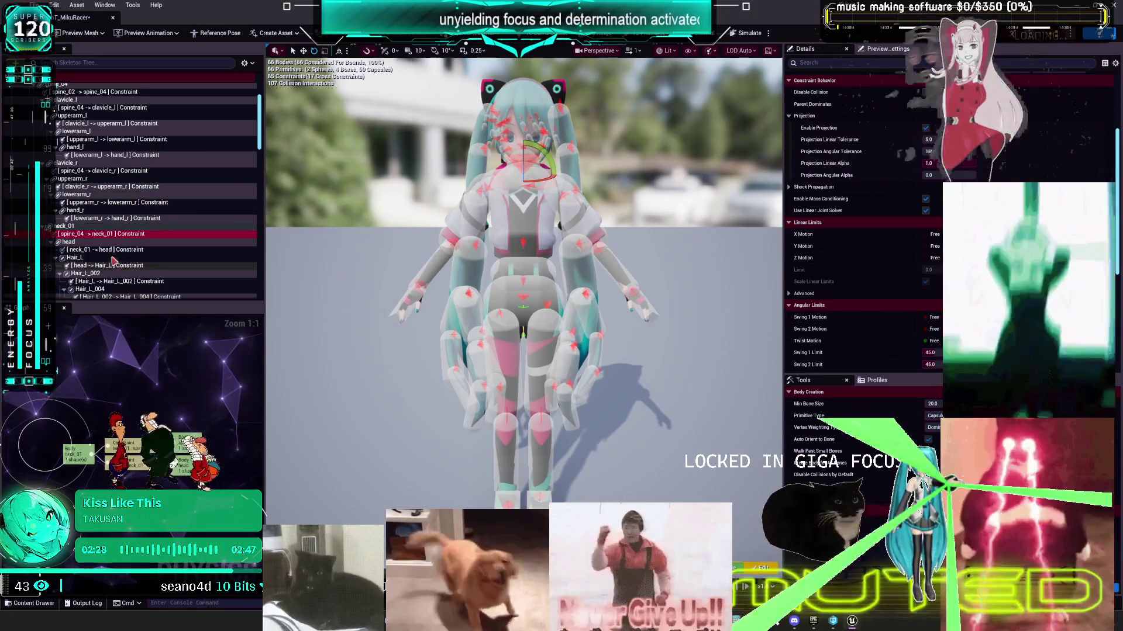
scroll(861, 204, down, 4)
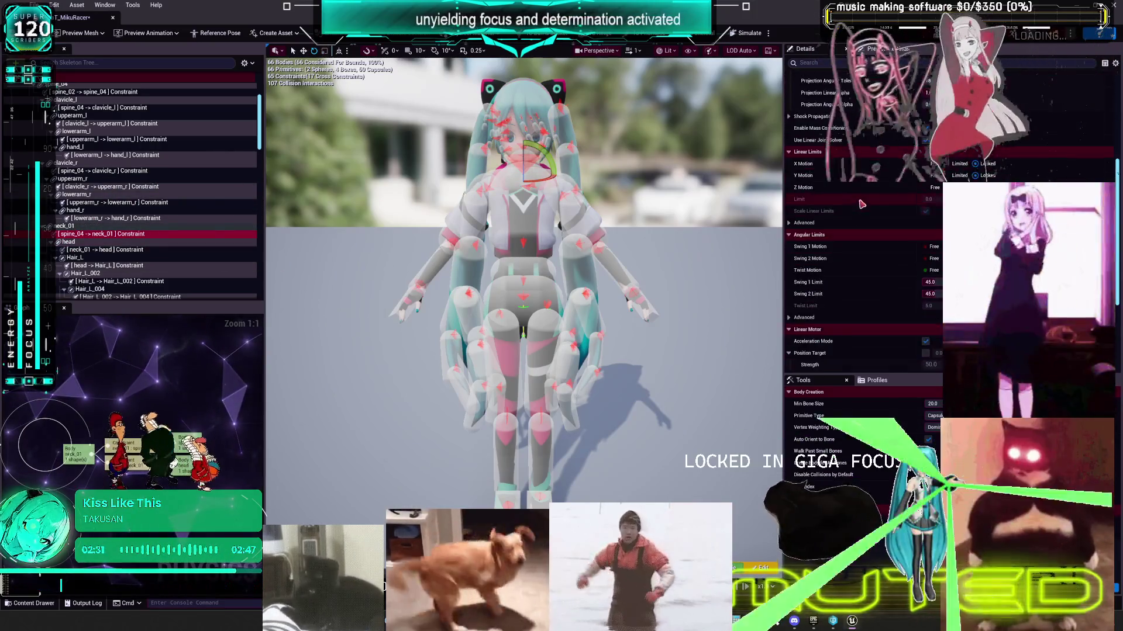
scroll(862, 203, down, 8)
click(932, 272)
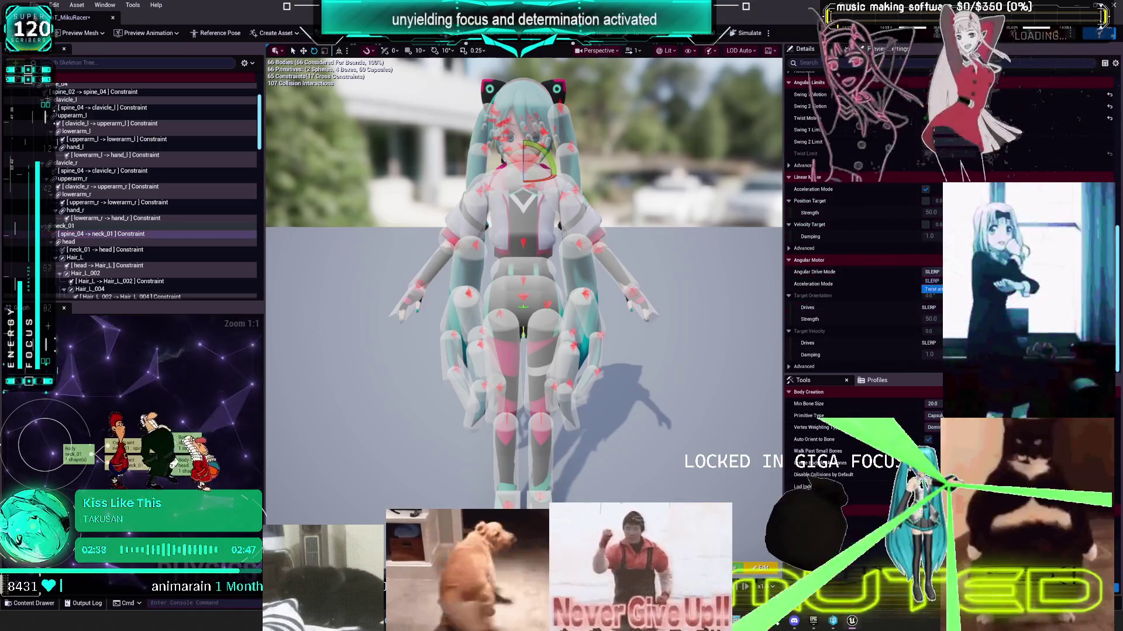
click(935, 294)
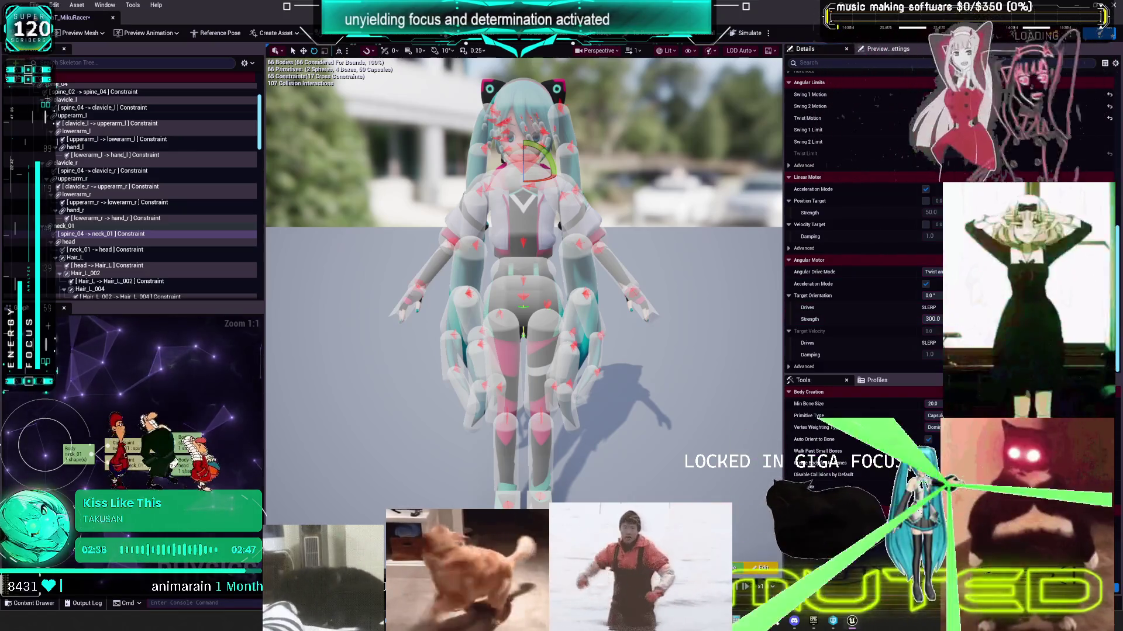
Step: Simulate to test the constraint change, then go back to the main level editor
click(743, 33)
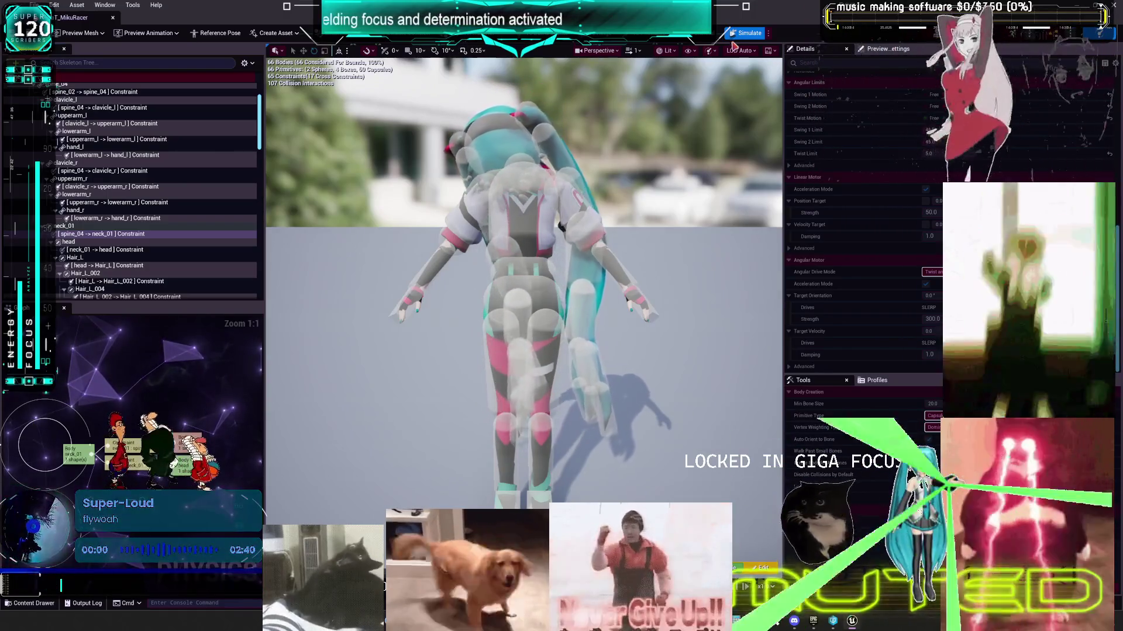
click(747, 33)
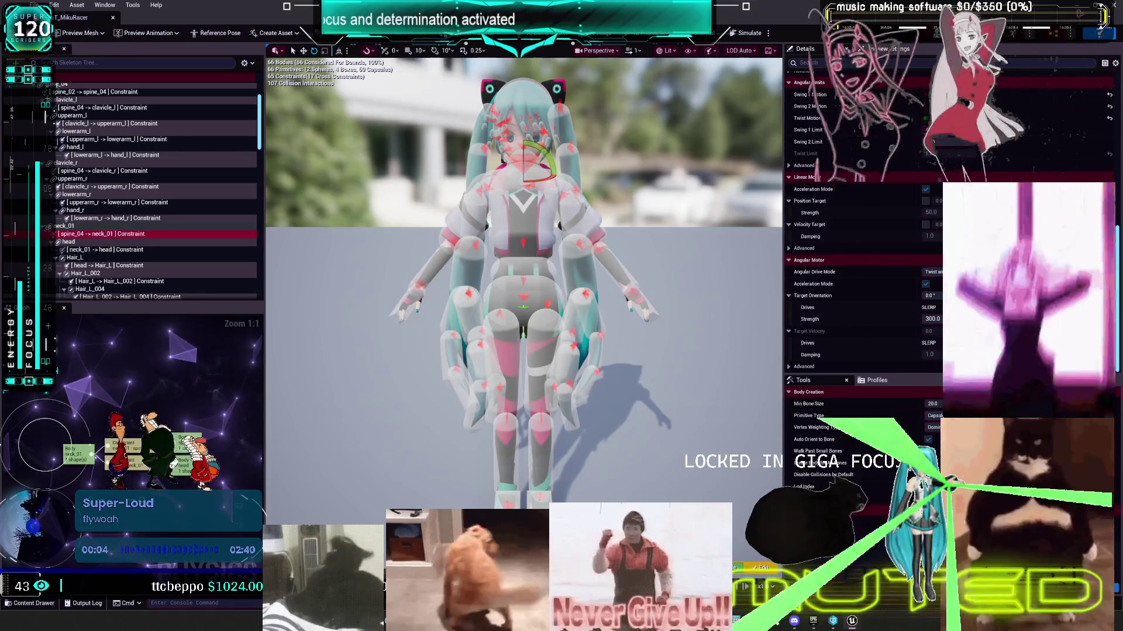
click(270, 20)
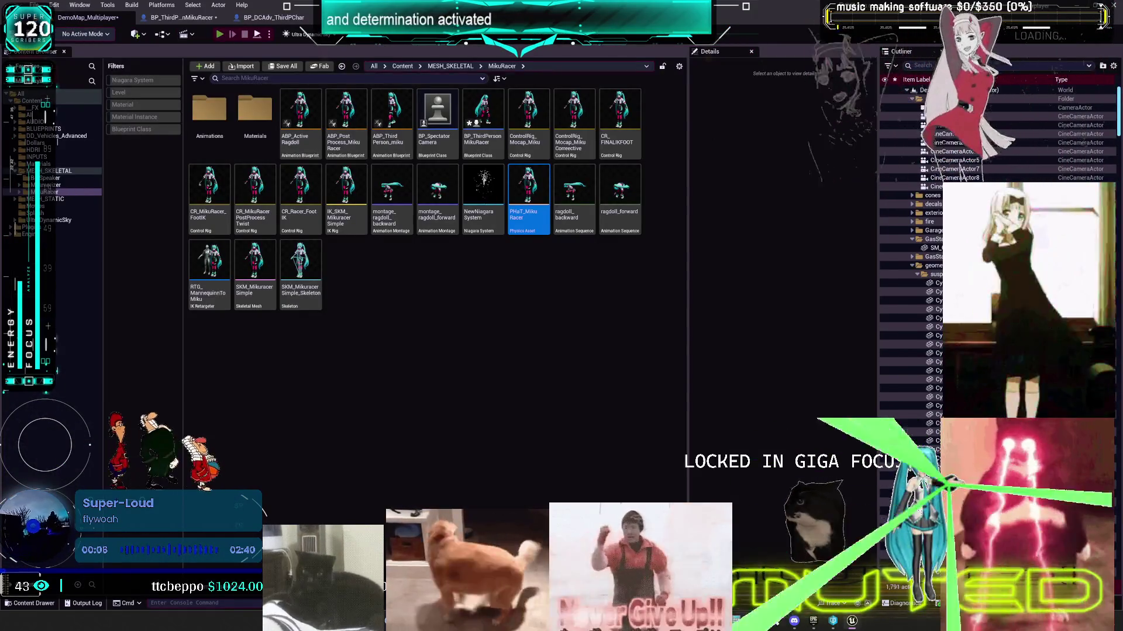
Step: Play-test Miku running forward and left and jumping, then stop and reopen PHaT_MikuRacer
key(alt+p)
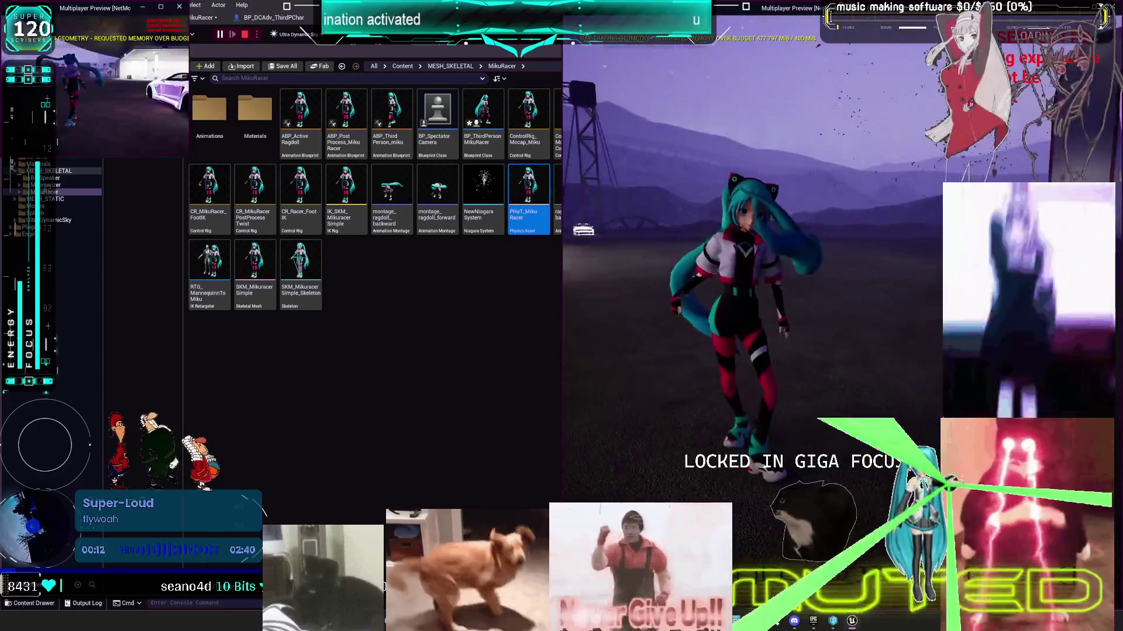
key(w)
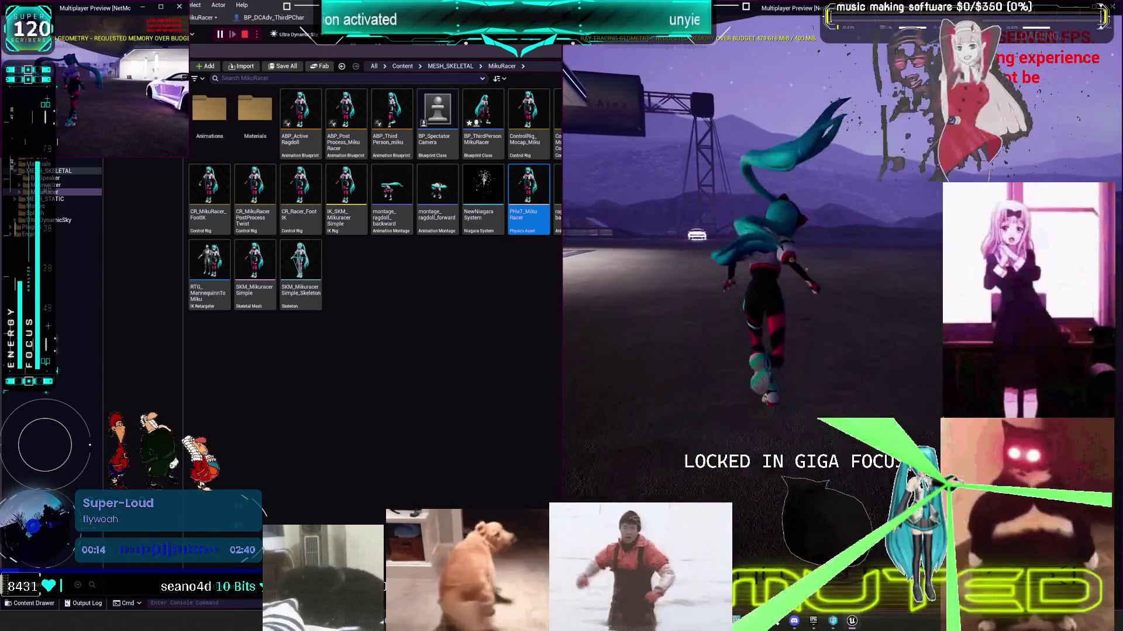
key(a)
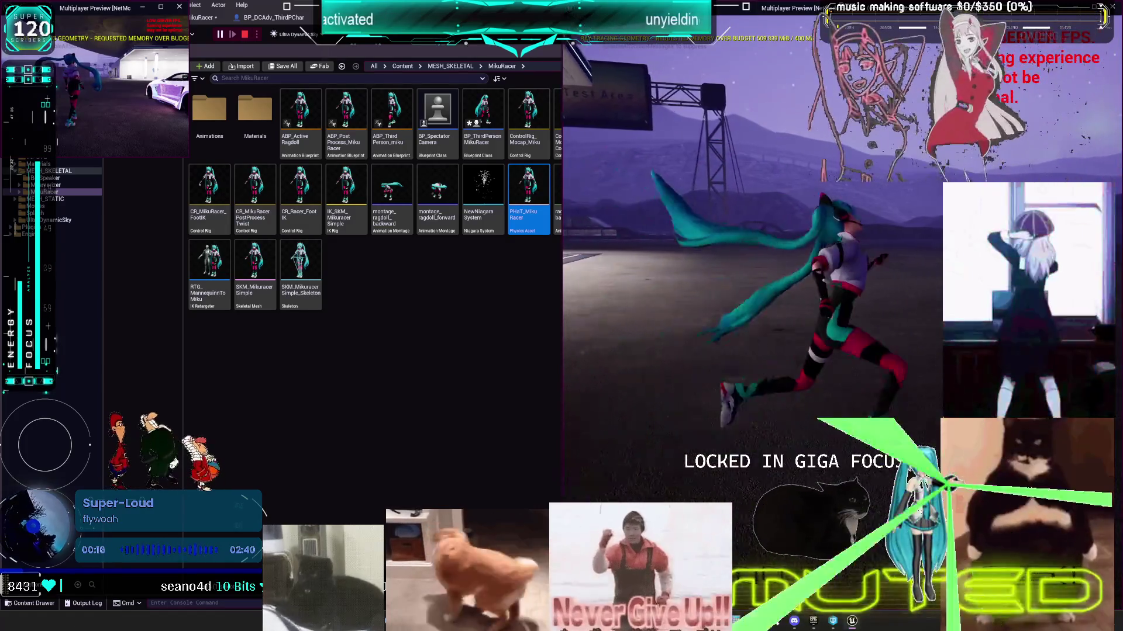
key(w)
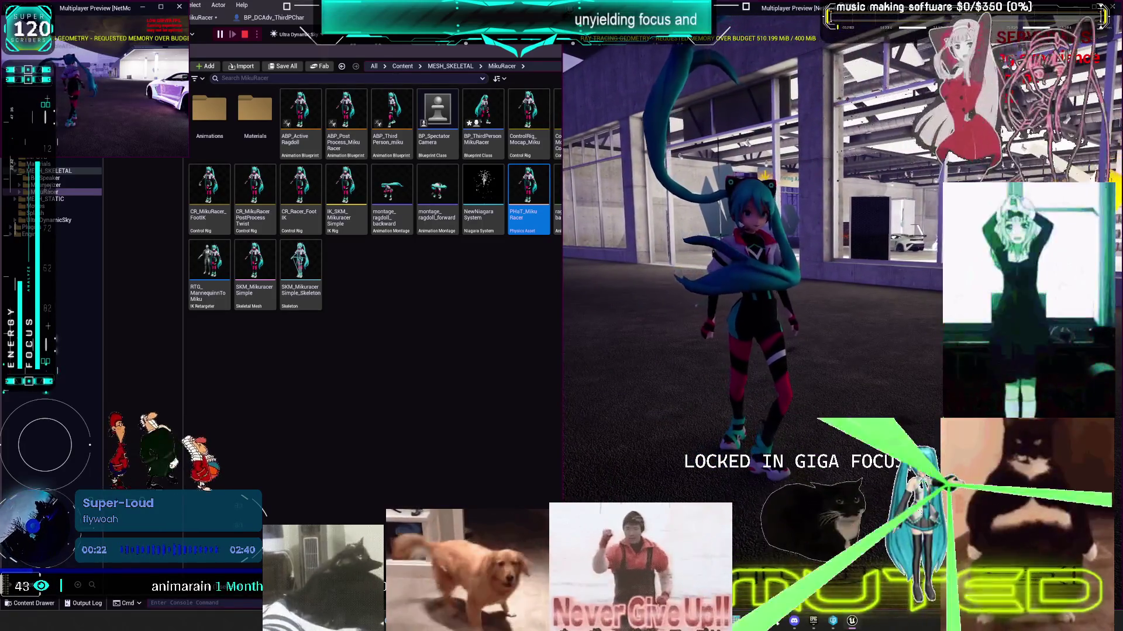
key(space)
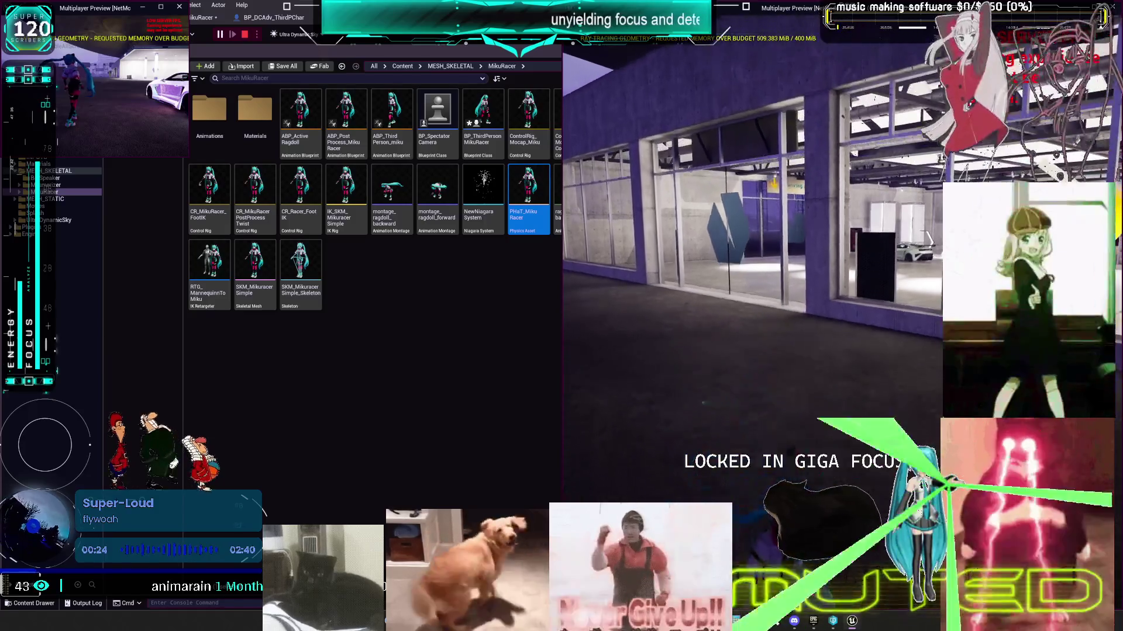
key(Escape)
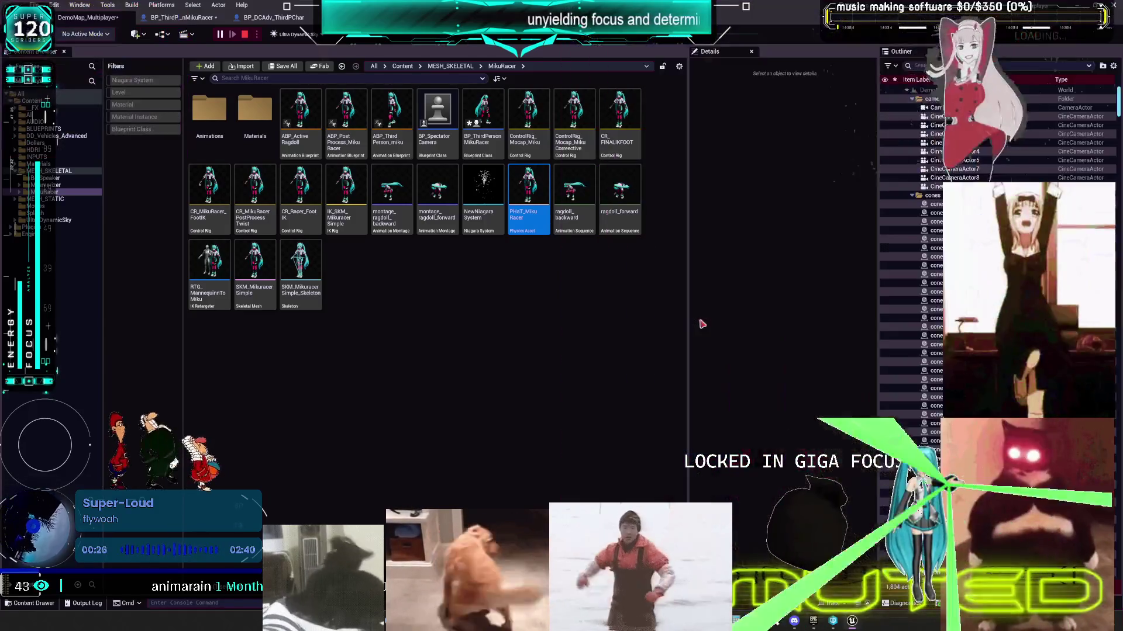
double_click(517, 188)
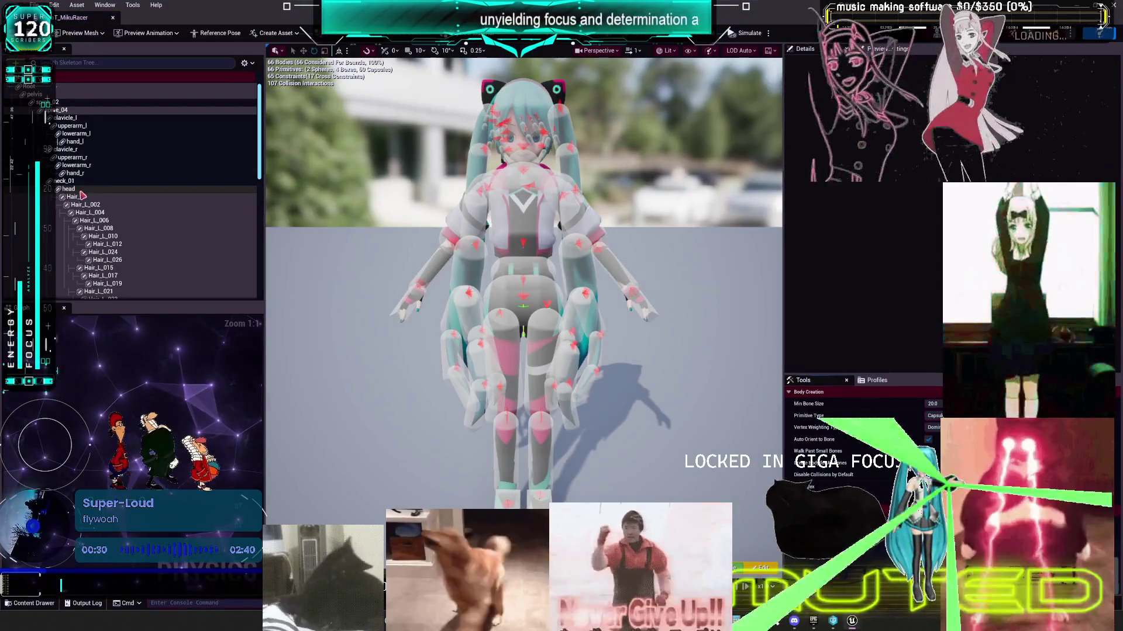
Step: Select the hair bodies Hair_L through Hair_L_028 in the Skeleton Tree
click(134, 197)
scroll(135, 226, down, 4)
scroll(135, 226, down, 6)
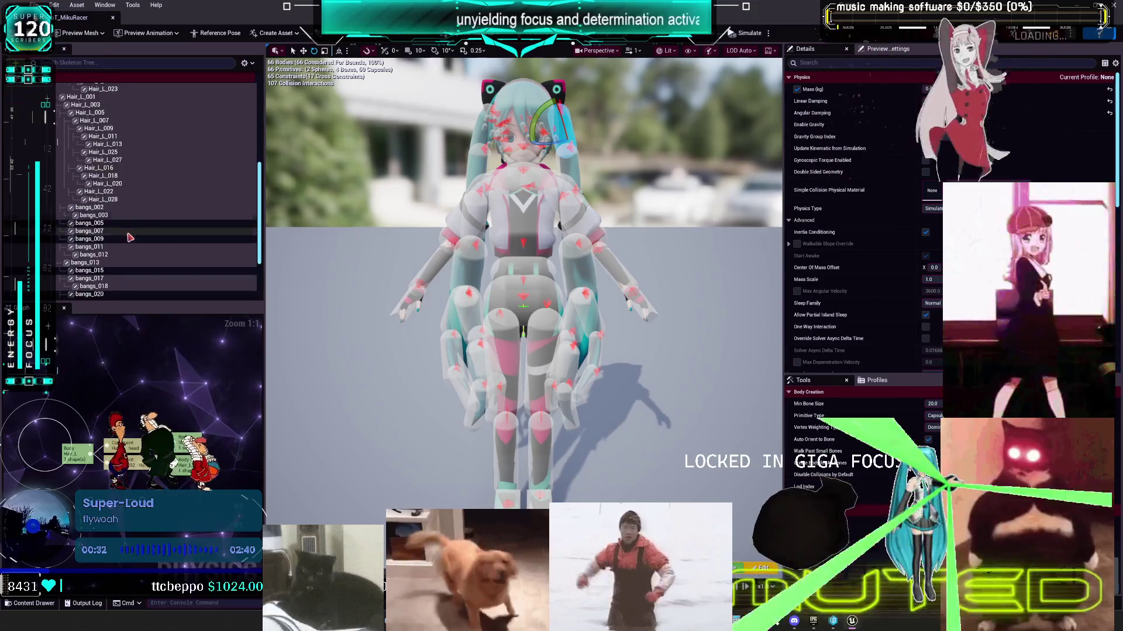
shift+click(111, 286)
click(100, 191)
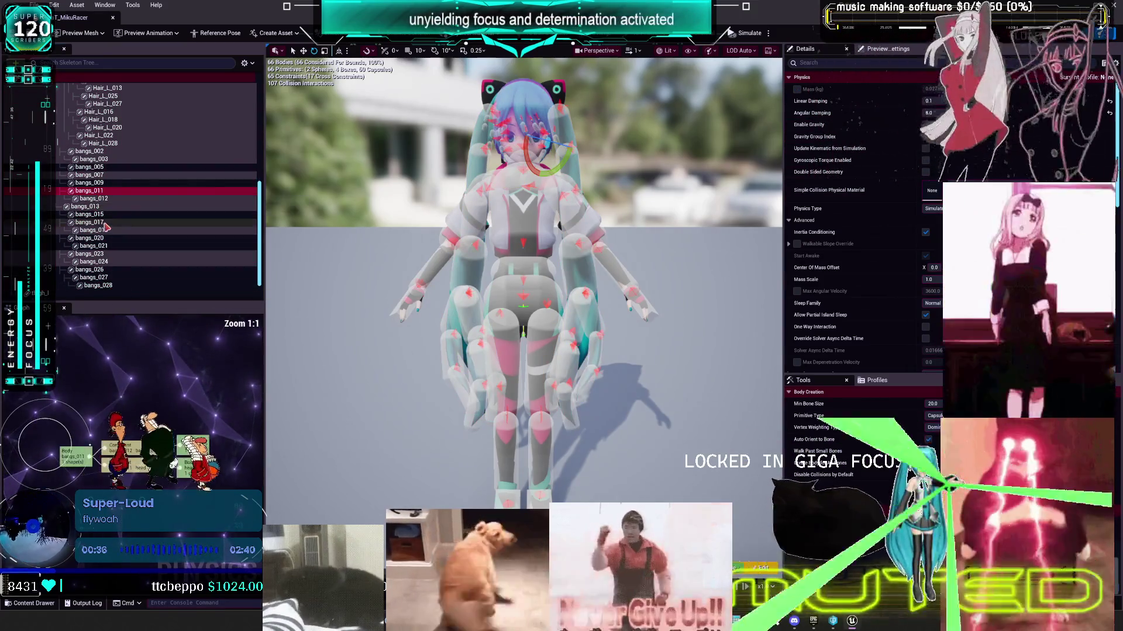
scroll(111, 193, up, 8)
click(114, 142)
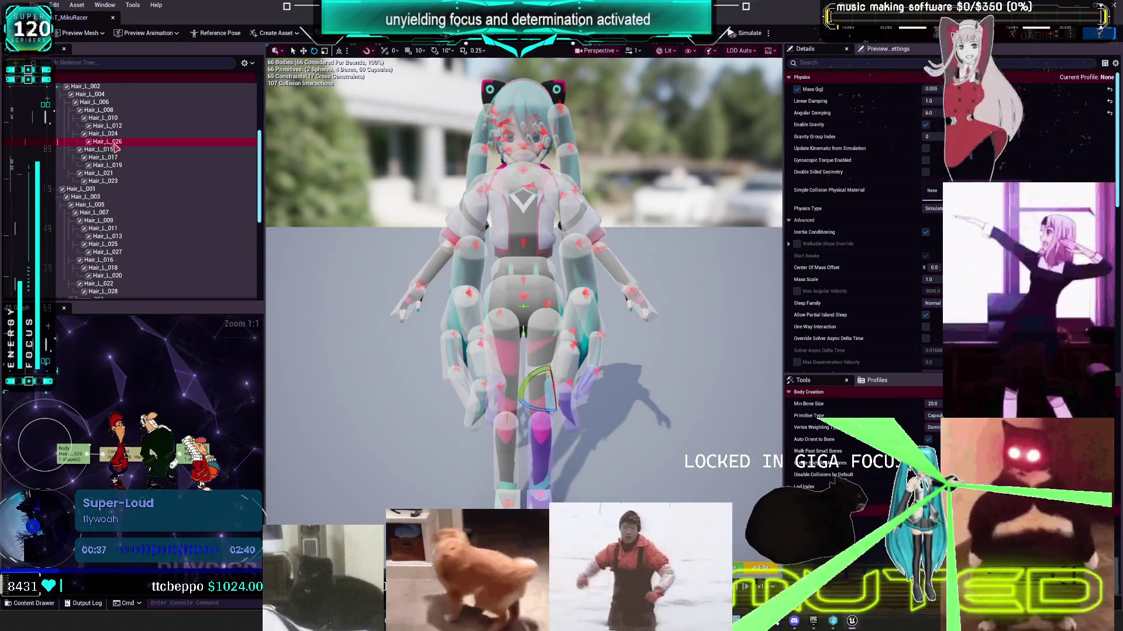
scroll(115, 147, up, 5)
click(82, 202)
scroll(132, 231, down, 3)
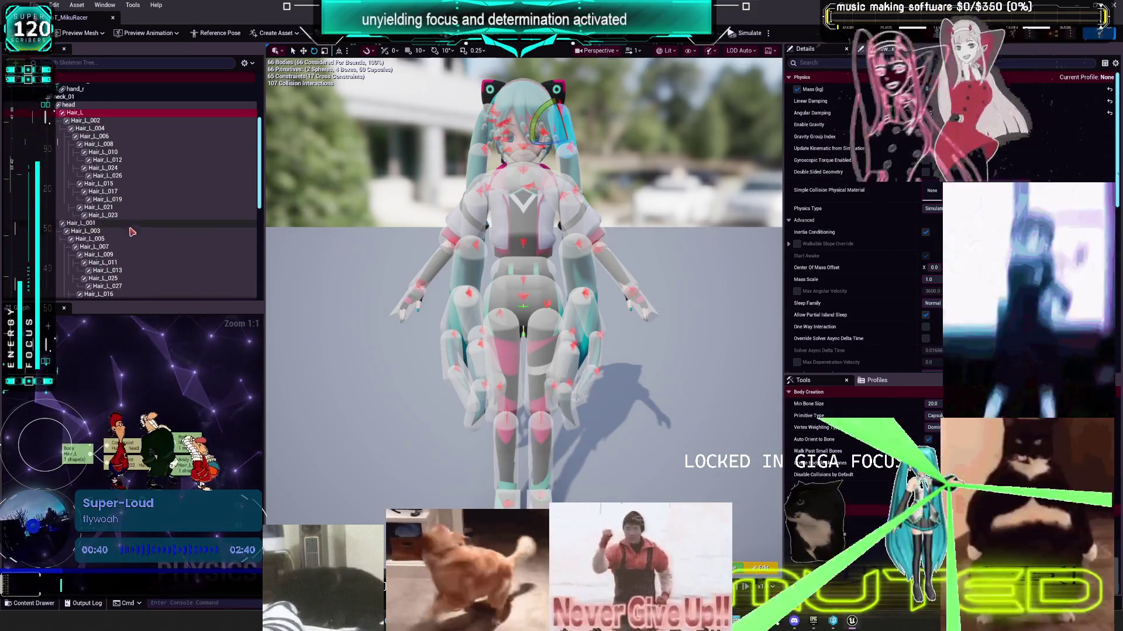
scroll(133, 231, down, 5)
shift+click(103, 213)
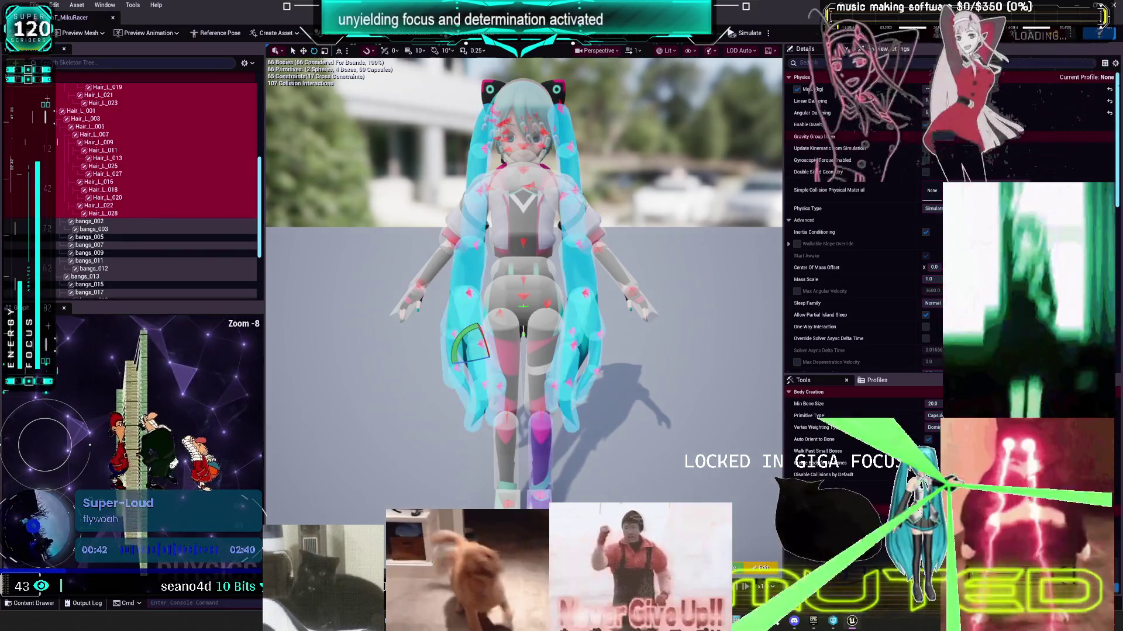
Step: Set their Linear Damping to 0.05 and switch back to the level editor
click(931, 101)
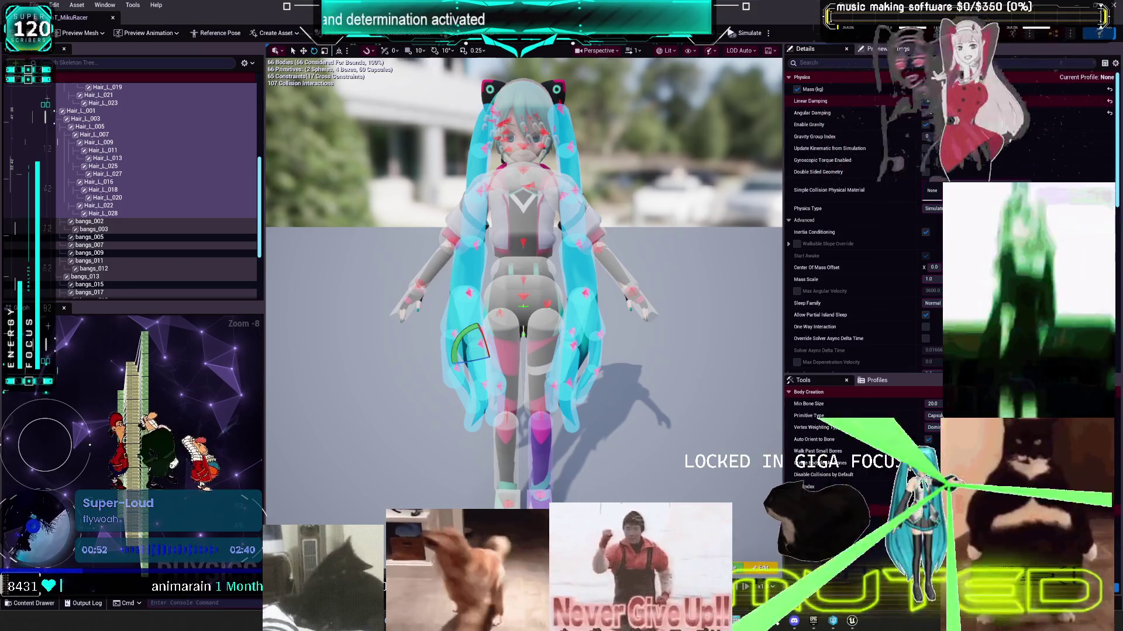
key(Return)
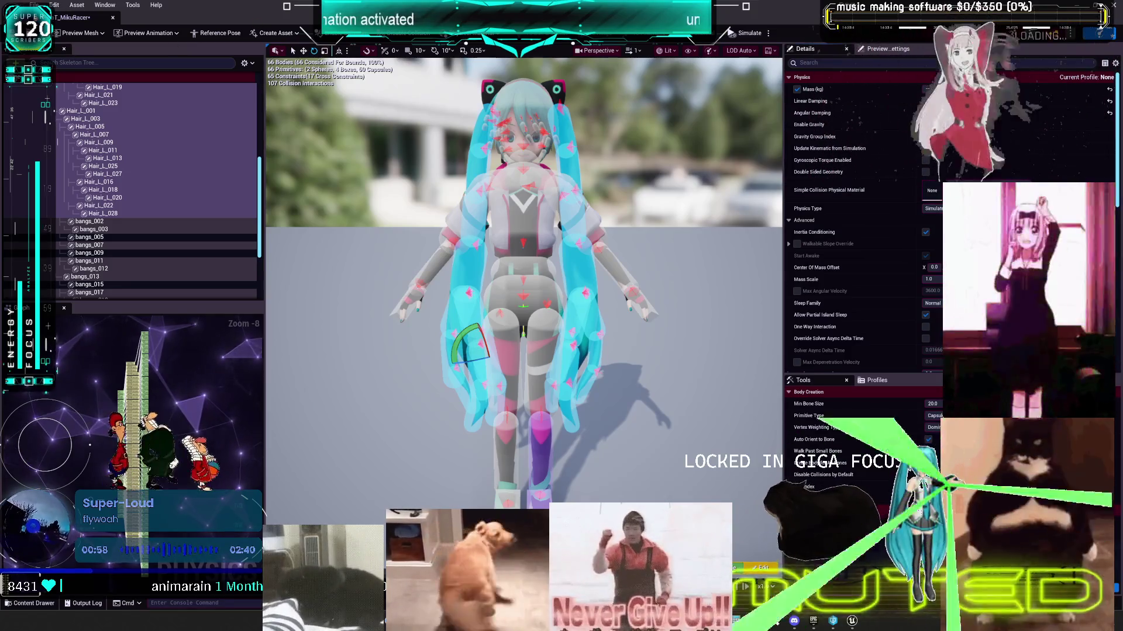
key(alt+Tab)
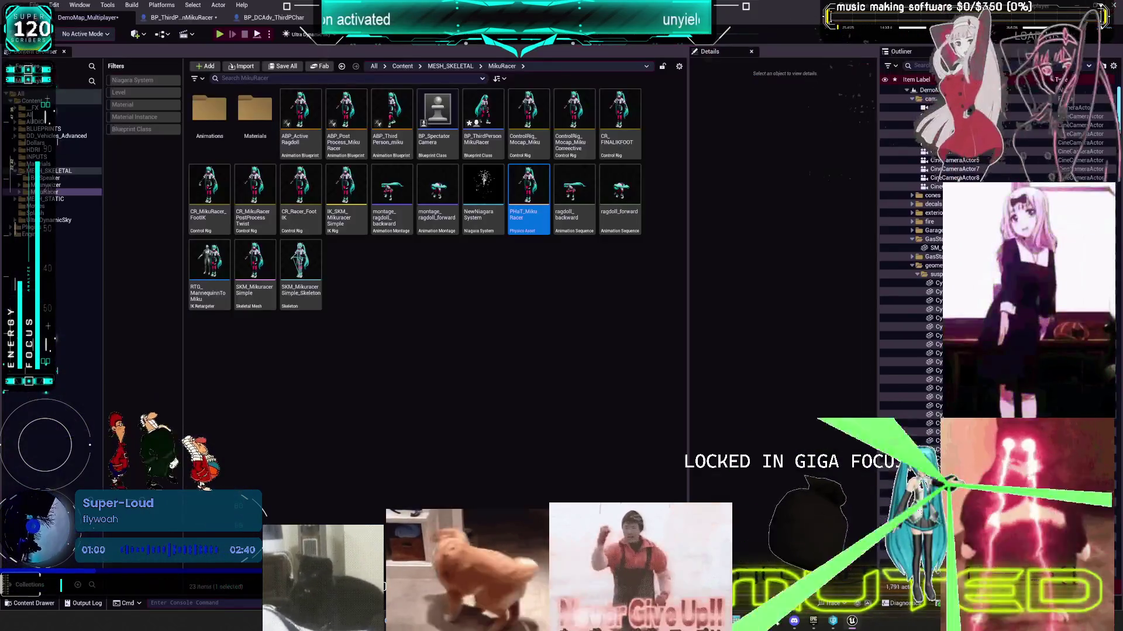
click(219, 35)
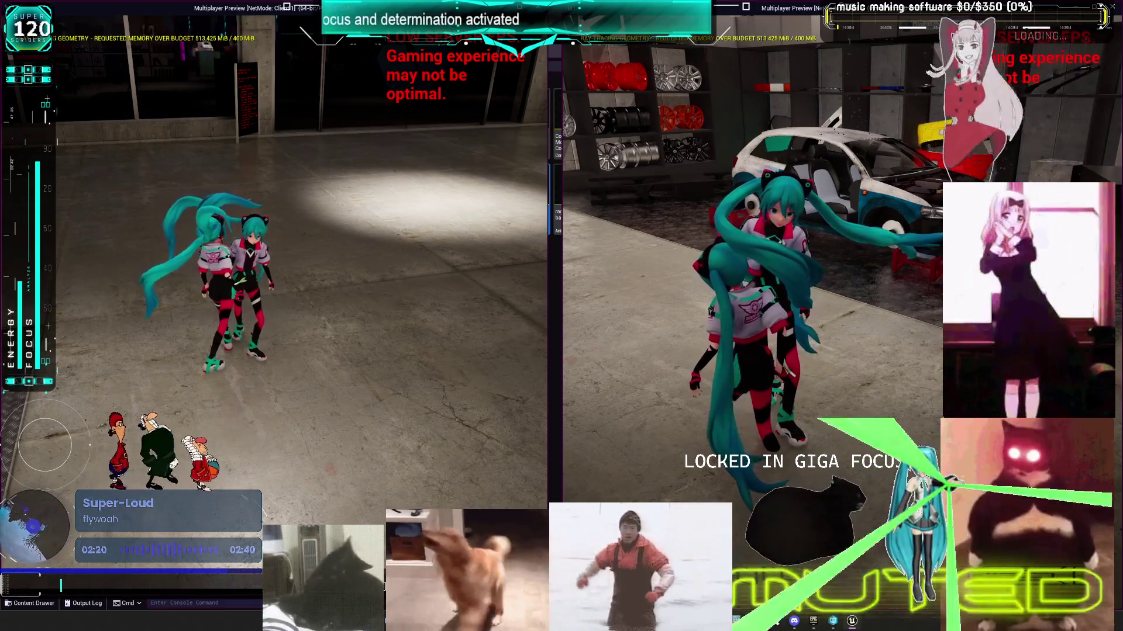
key(alt+Tab)
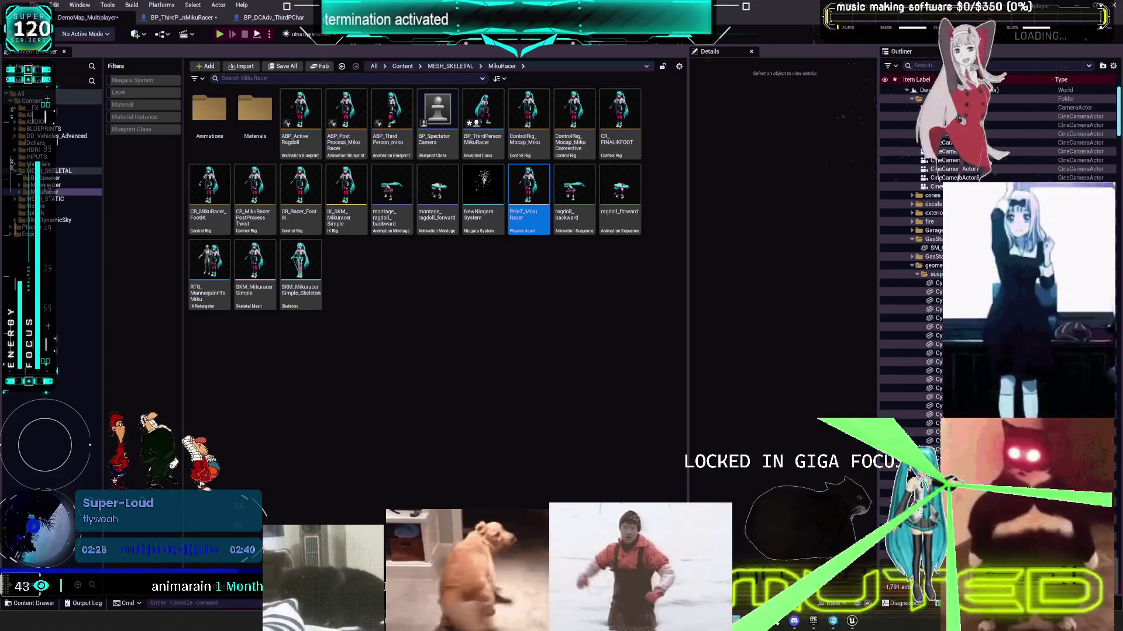
Step: In BP_DCAdv_ThirdPChar set Linear Strength 0.2 and Linear Damping Ratio 0.2, then start a play test
click(272, 17)
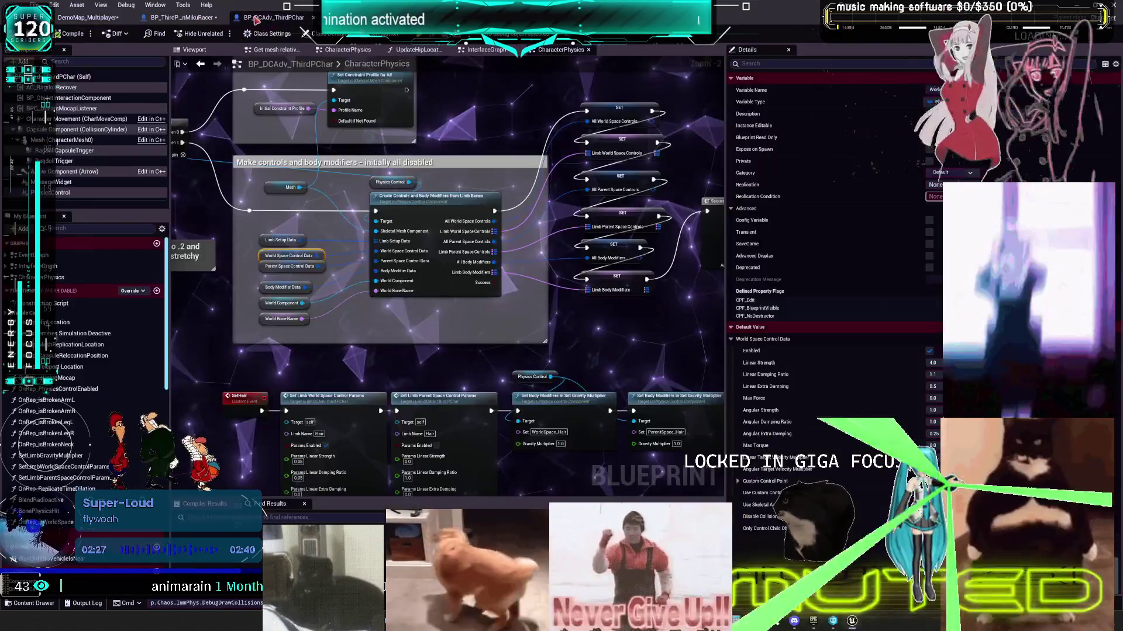
click(933, 363)
text(0.2)
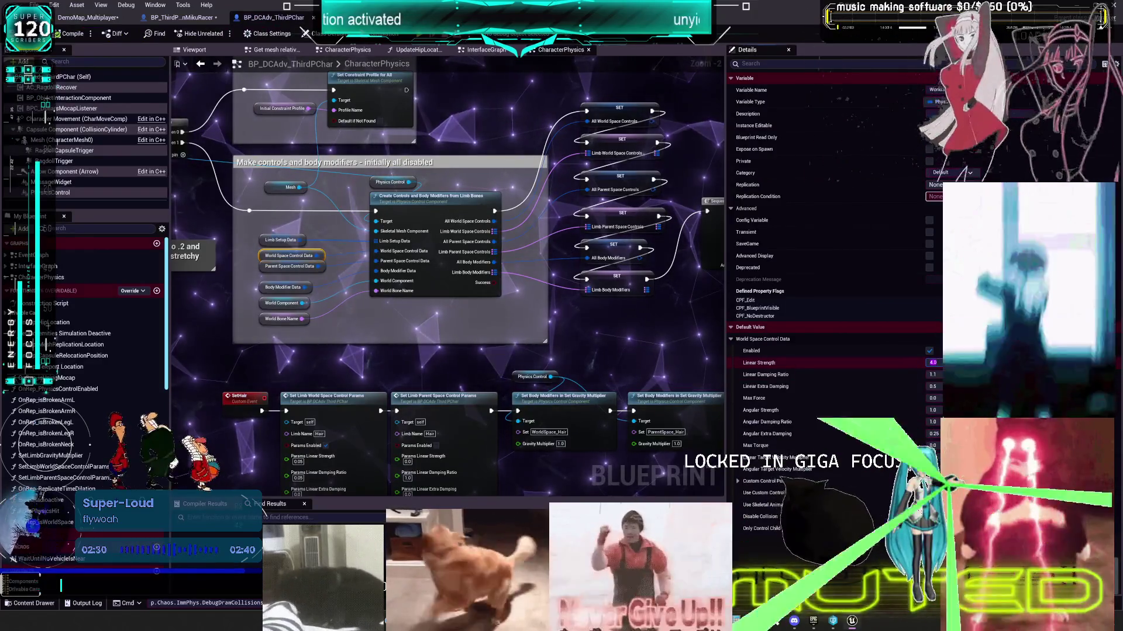
key(Tab)
text(0.2)
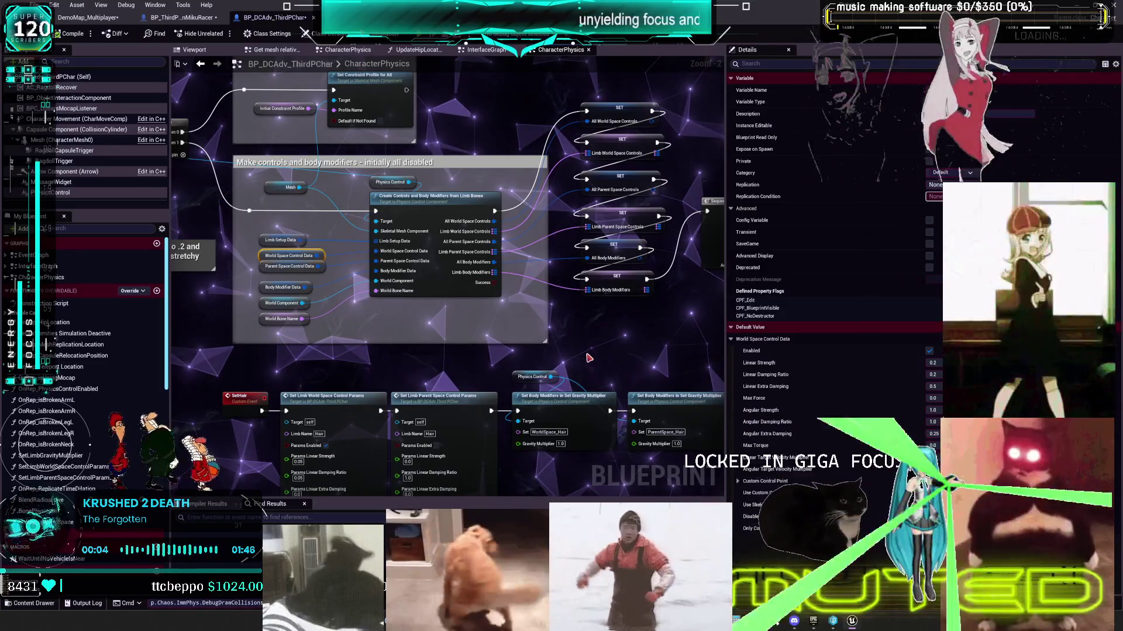
key(alt+p)
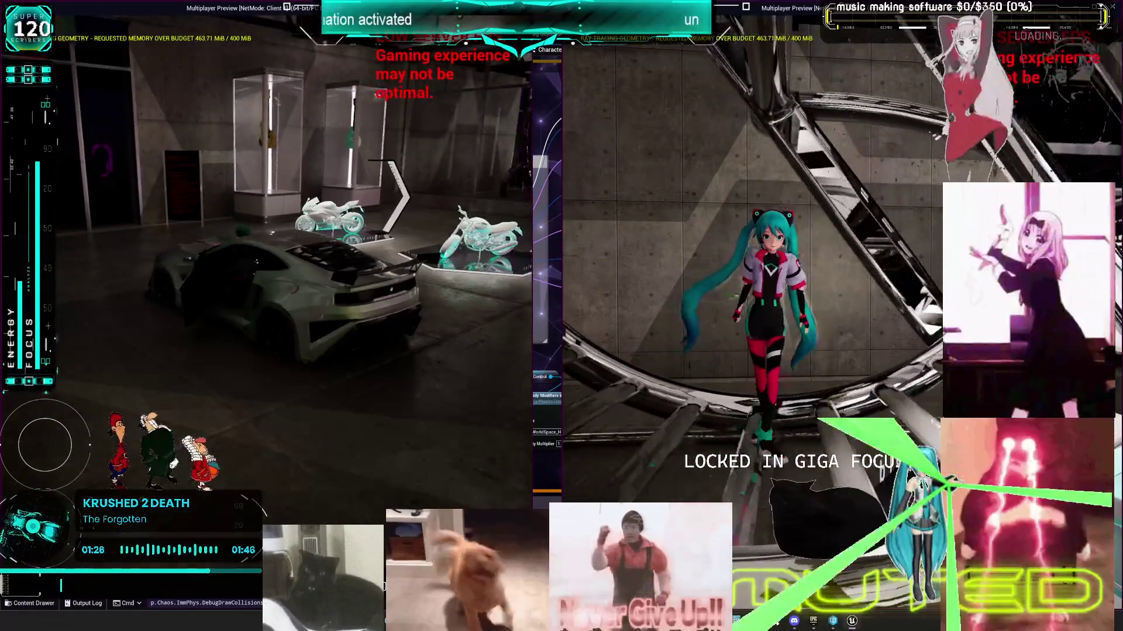
Step: Get the character into the car with E and drive it forward
key(e)
key(w)
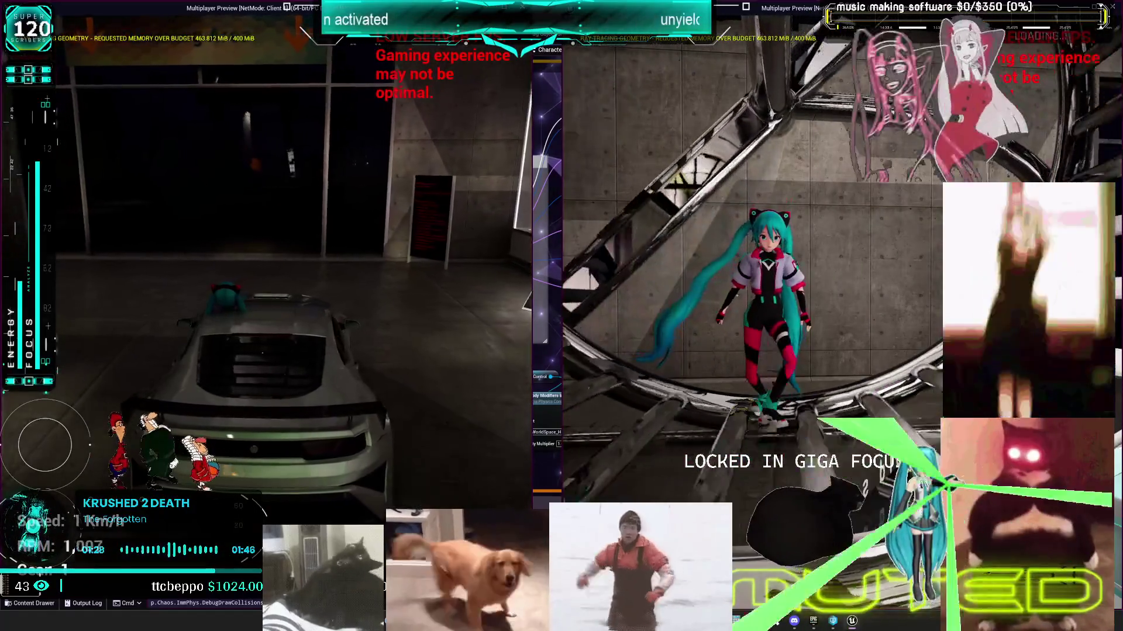
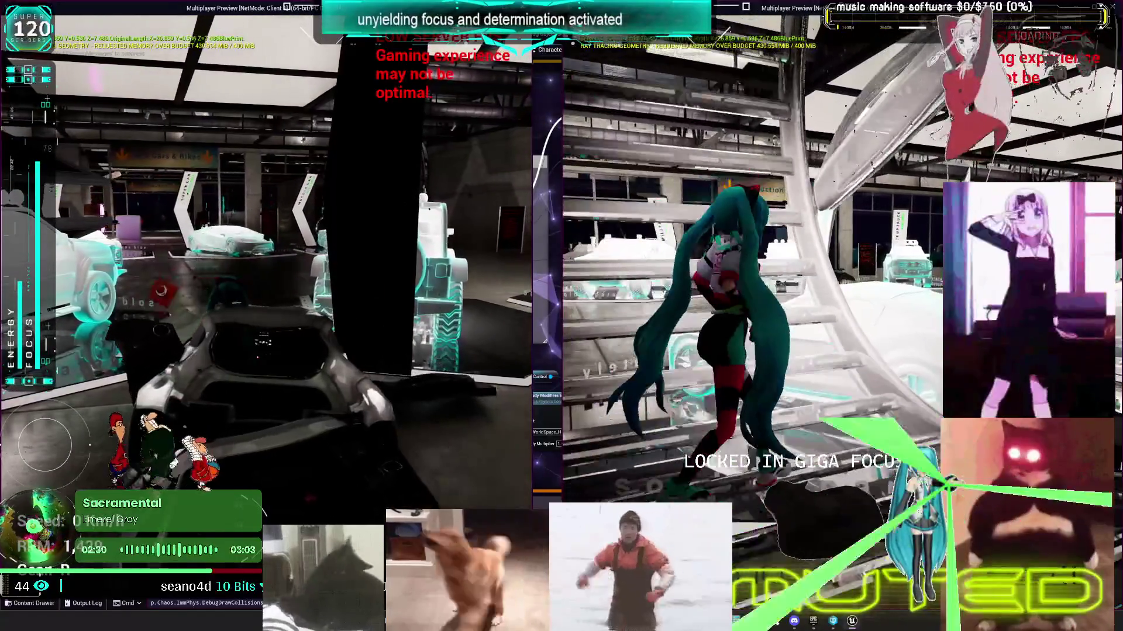
Step: Get the character out of the car in the multiplayer play test, then stop PIE
key(e)
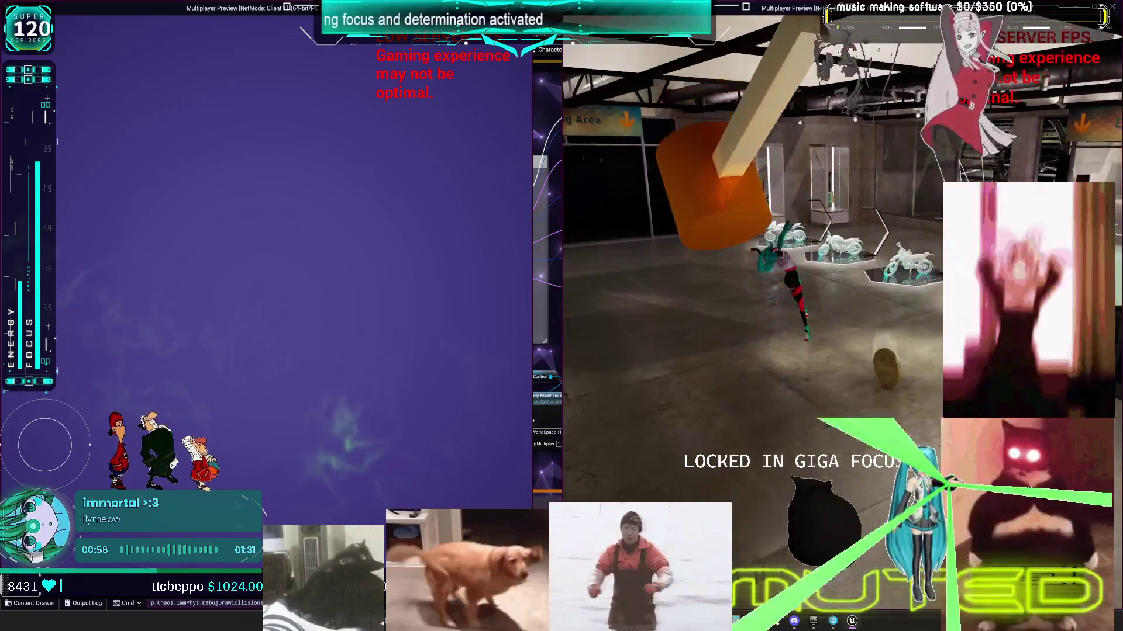
key(Escape)
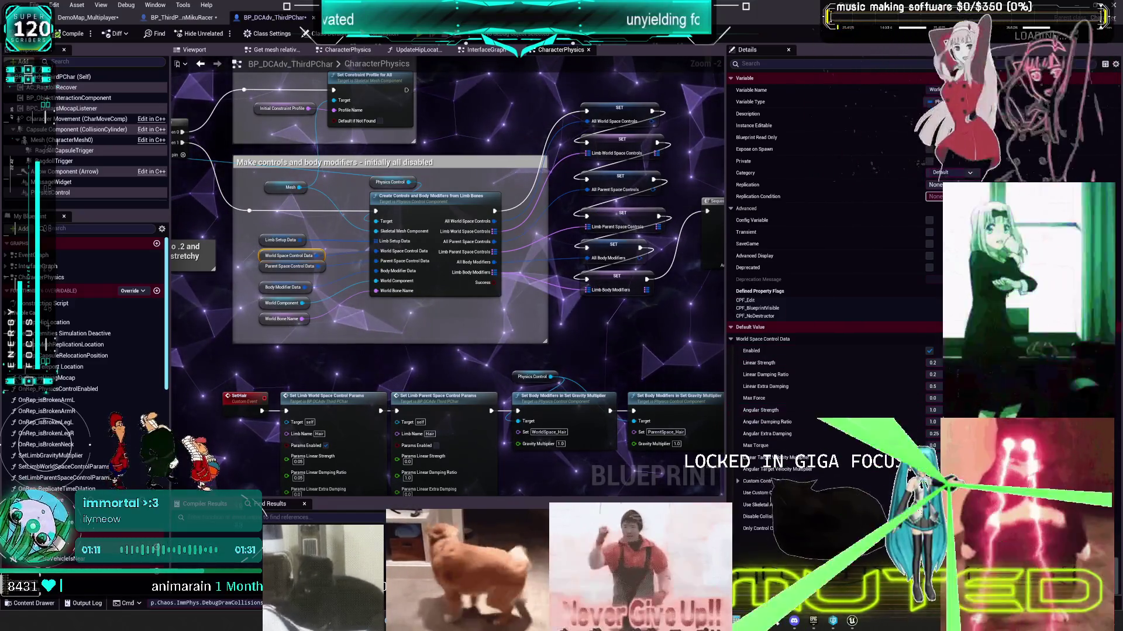
Step: Set Linear Strength, Linear Damping Ratio and Linear Extra Damping to 1.1, and Angular Extra Damping to 0.1
click(933, 362)
text(1.1)
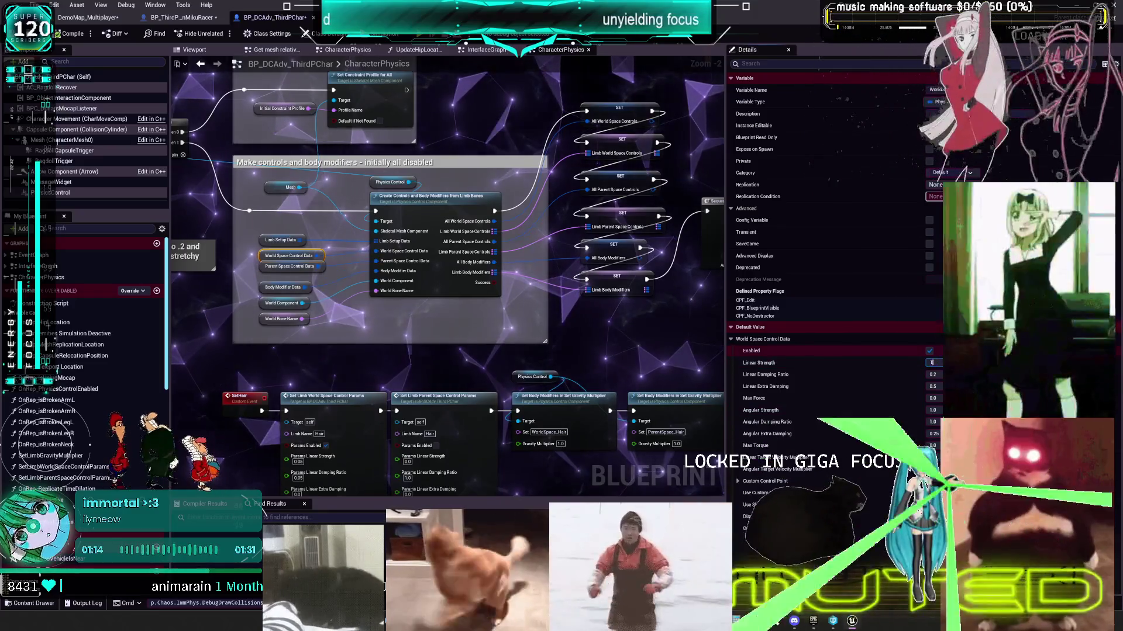
key(Tab)
text(1.1)
key(Tab)
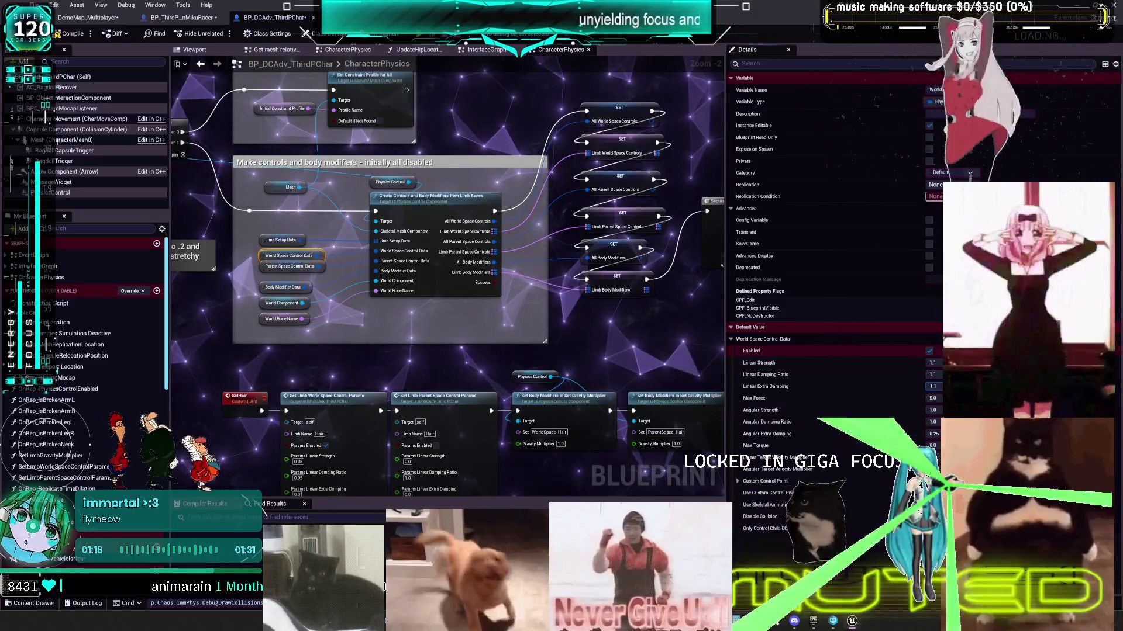
text(1.1)
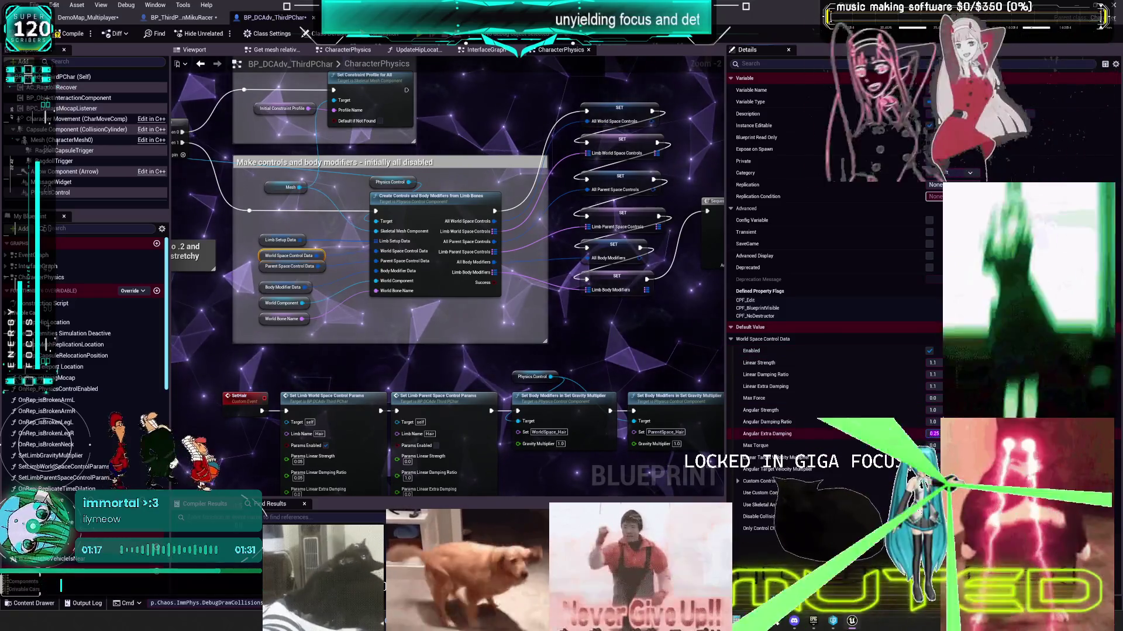
click(932, 434)
text(1)
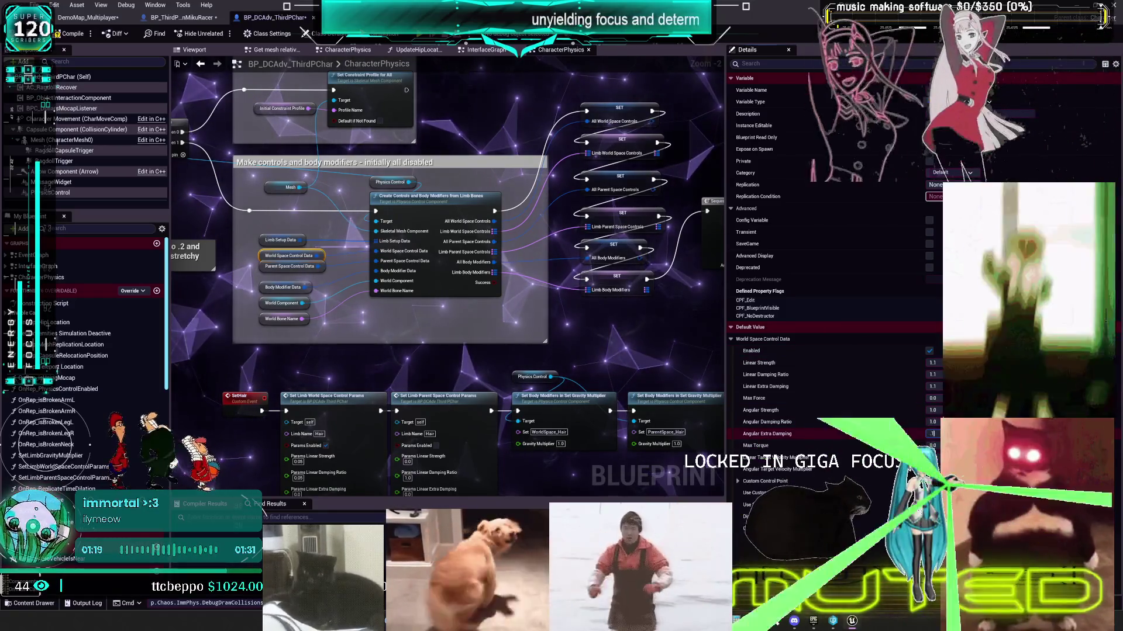
key(Return)
Step: Compile the character blueprint and return to the DemoMap_Multiplayer level editor
click(69, 34)
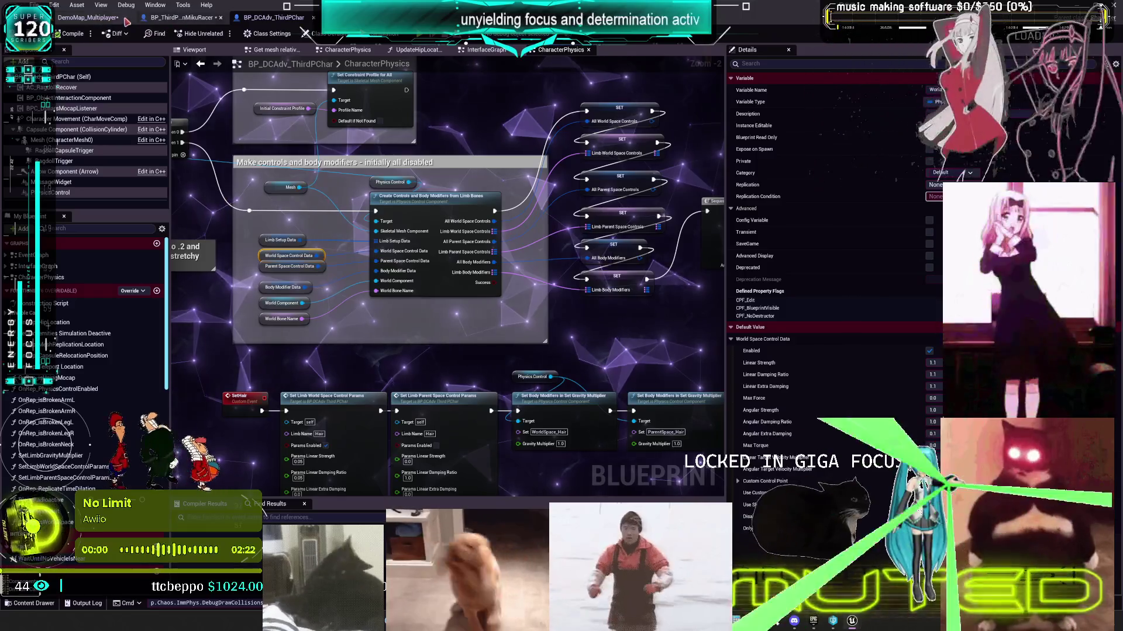
click(102, 20)
click(80, 4)
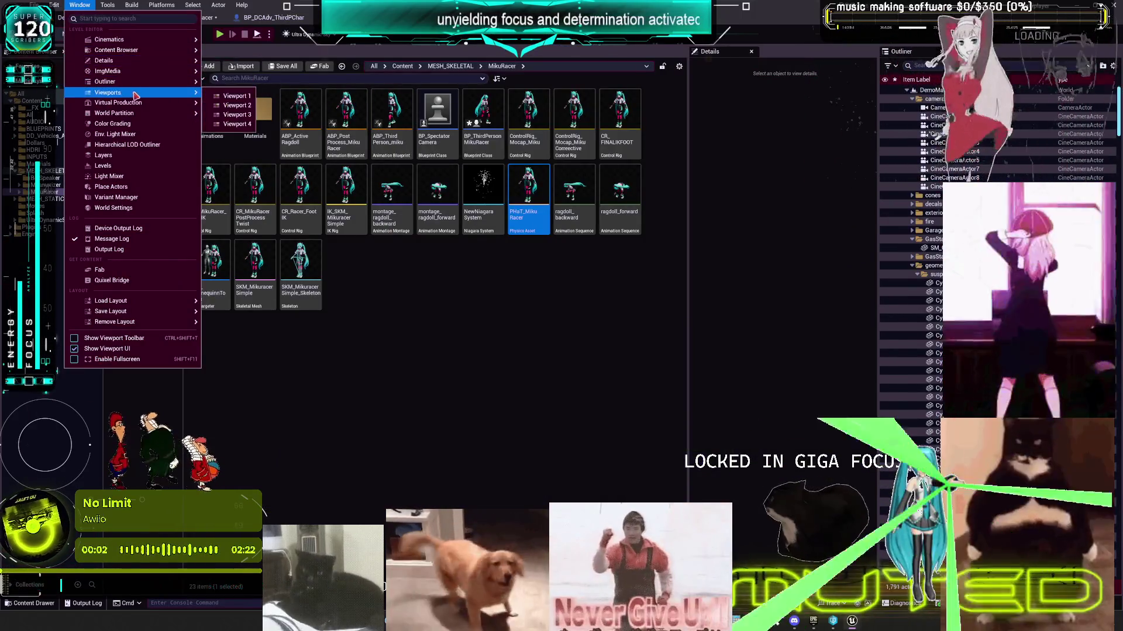
Step: Add Viewport 1, then select BP_ReturnActorToCheckPoint in the Outliner and edit its blueprint
click(228, 93)
drag(493, 124, 503, 228)
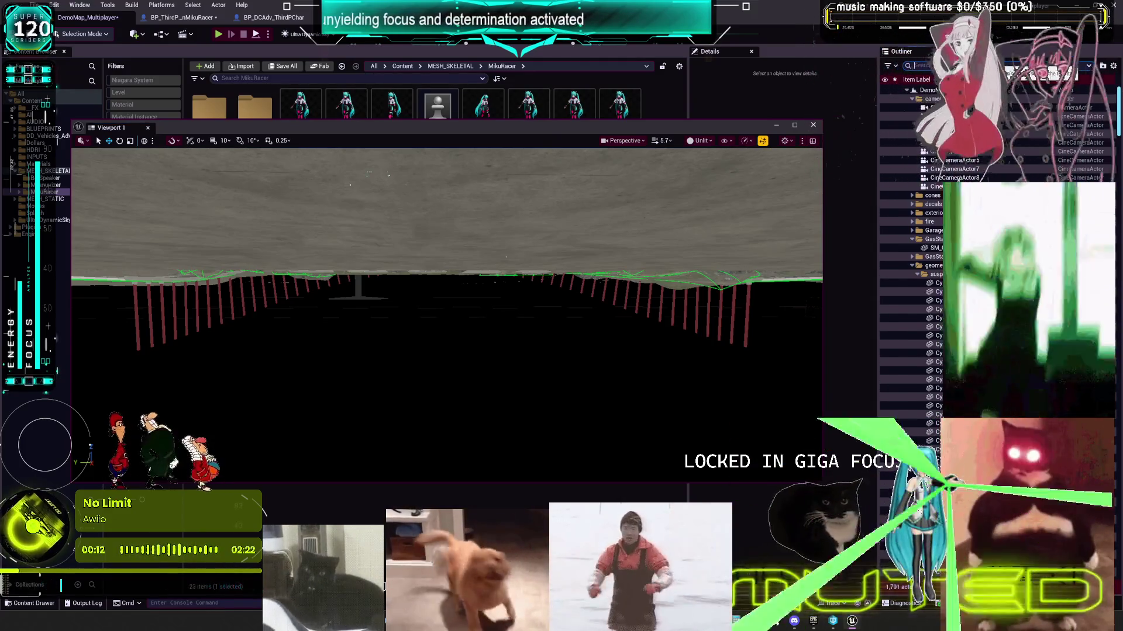
scroll(912, 245, down, 2)
click(912, 227)
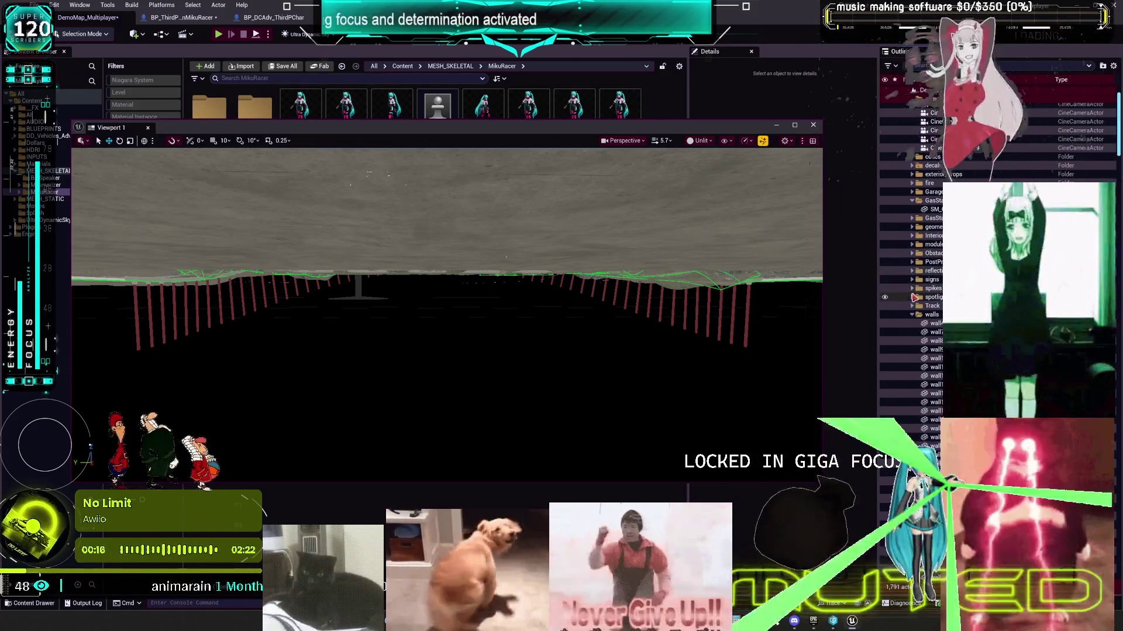
scroll(916, 320, down, 10)
scroll(912, 292, down, 10)
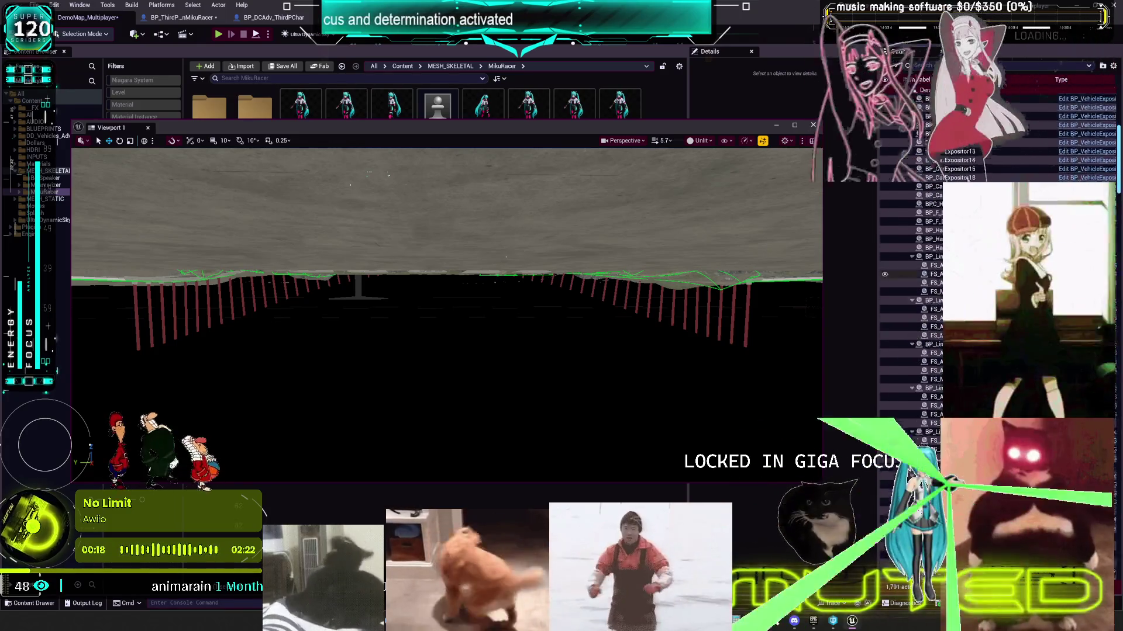
scroll(936, 292, up, 4)
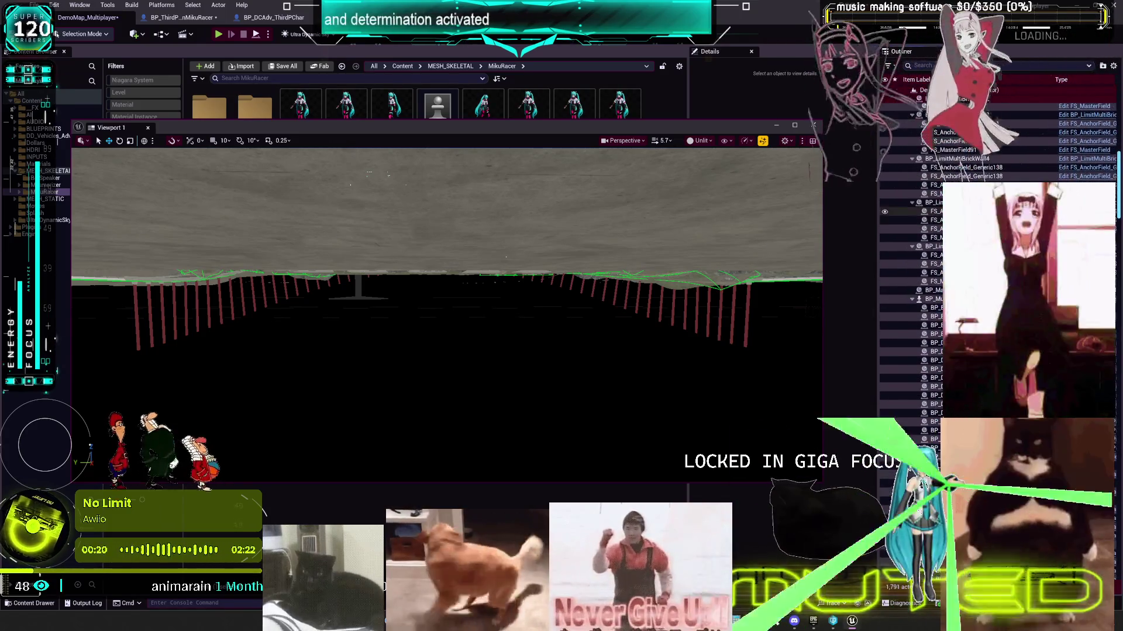
drag(1119, 187, 1118, 270)
click(964, 126)
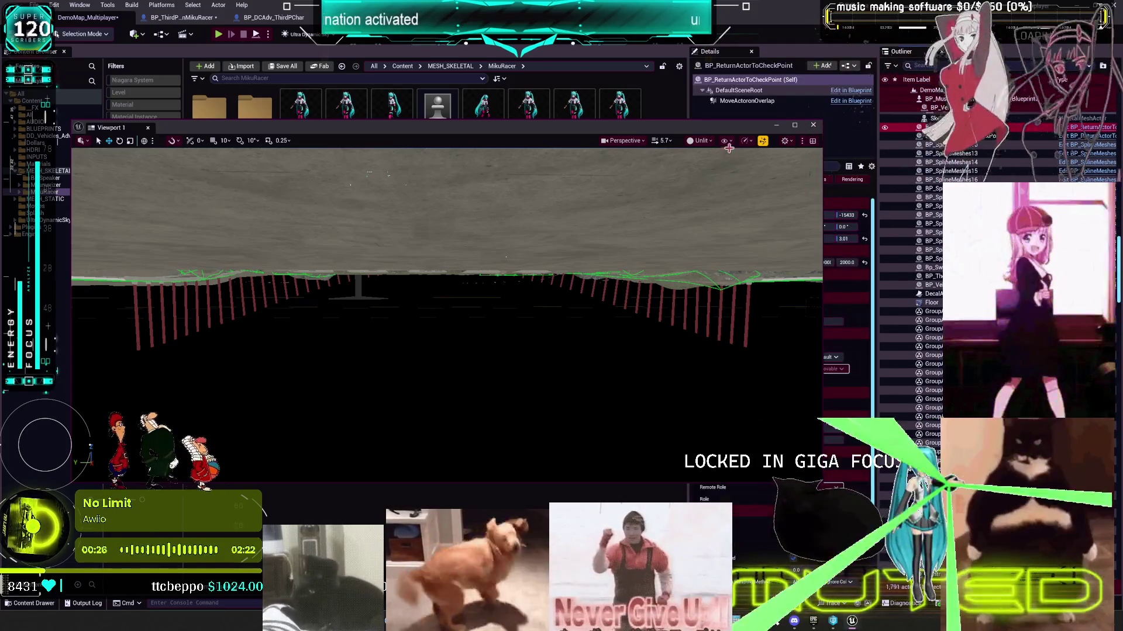
click(1093, 136)
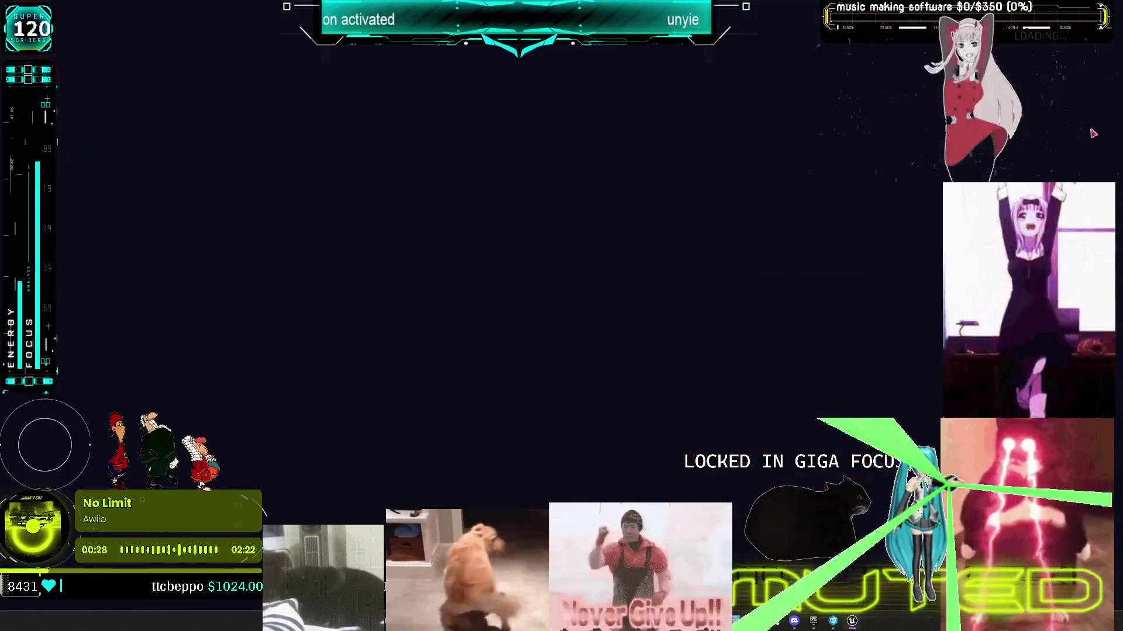
Step: Set the MoveActoronOverlap component's collision Object Type to Trigger
scroll(842, 274, down, 5)
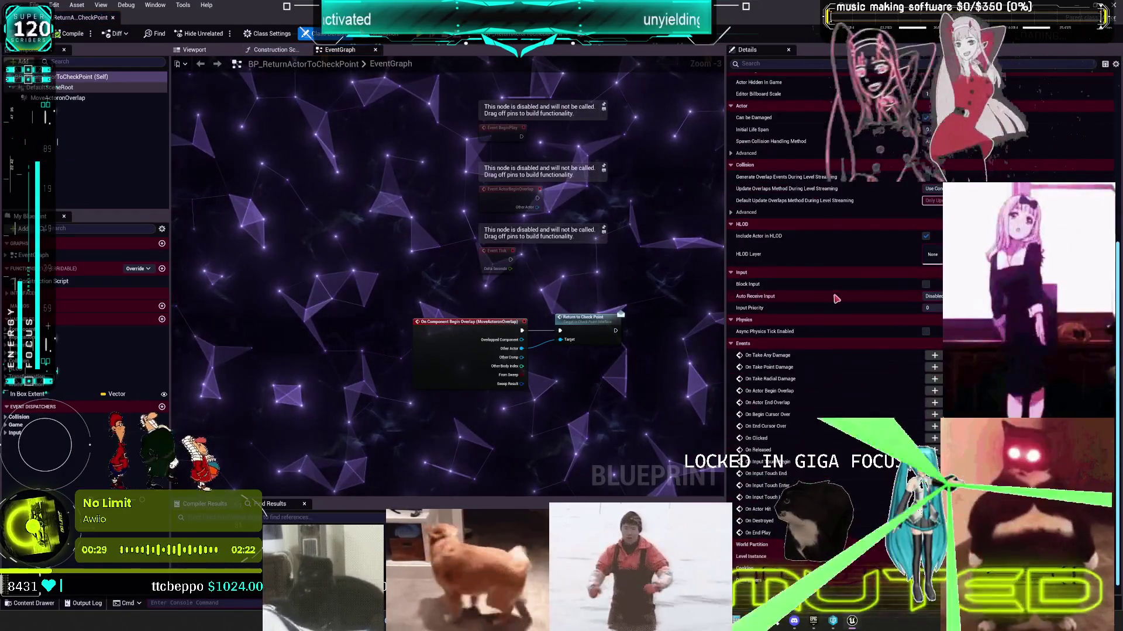
click(108, 98)
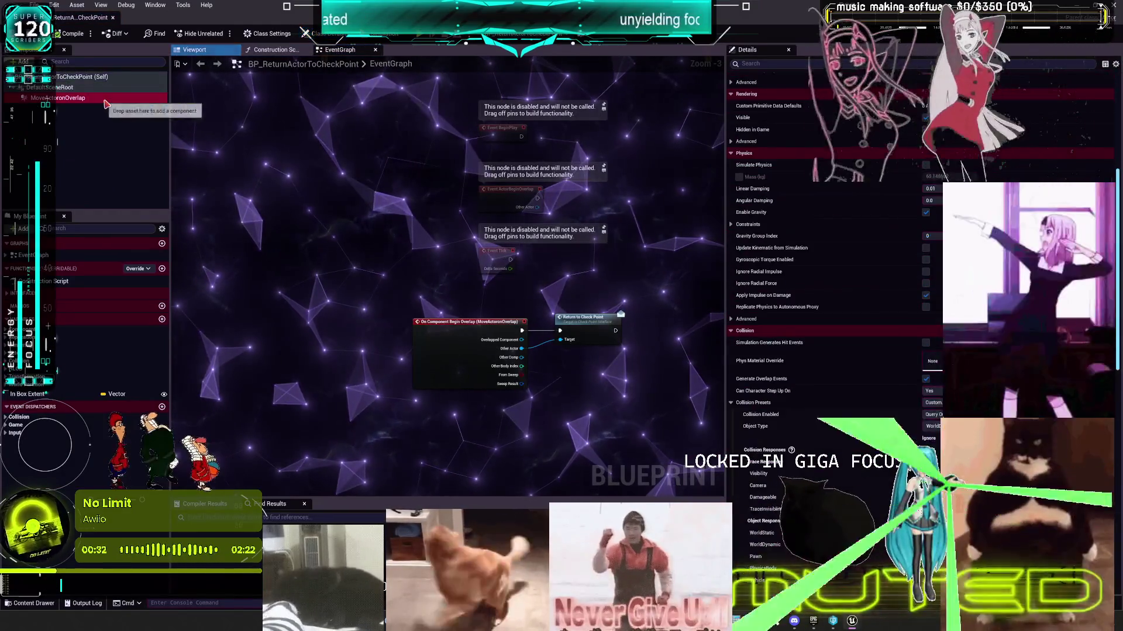
scroll(850, 404, down, 10)
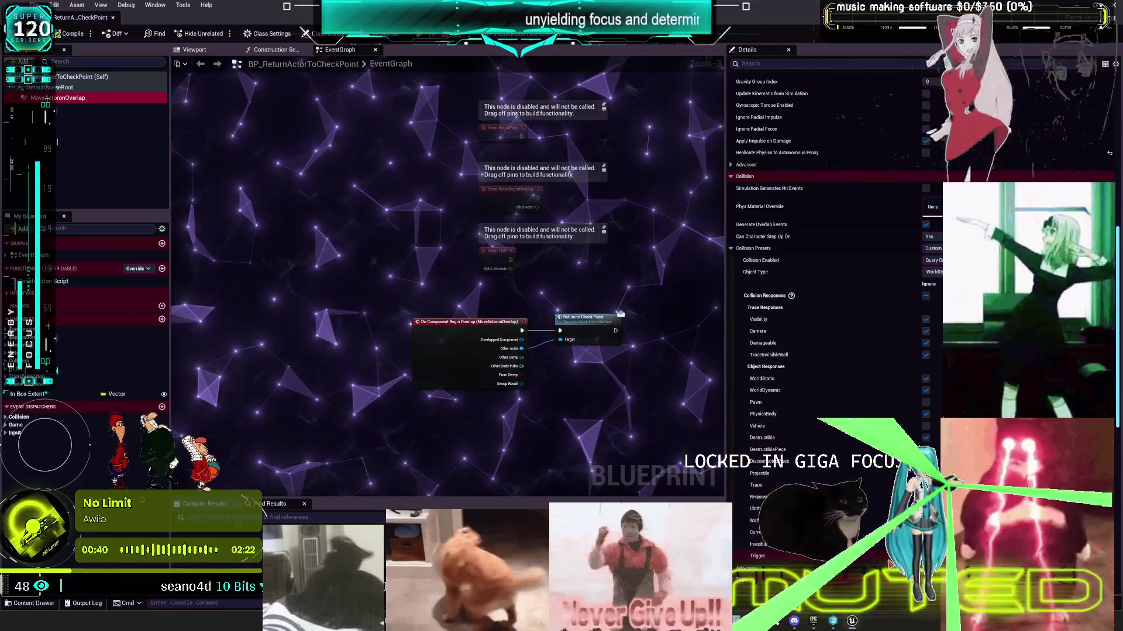
click(933, 272)
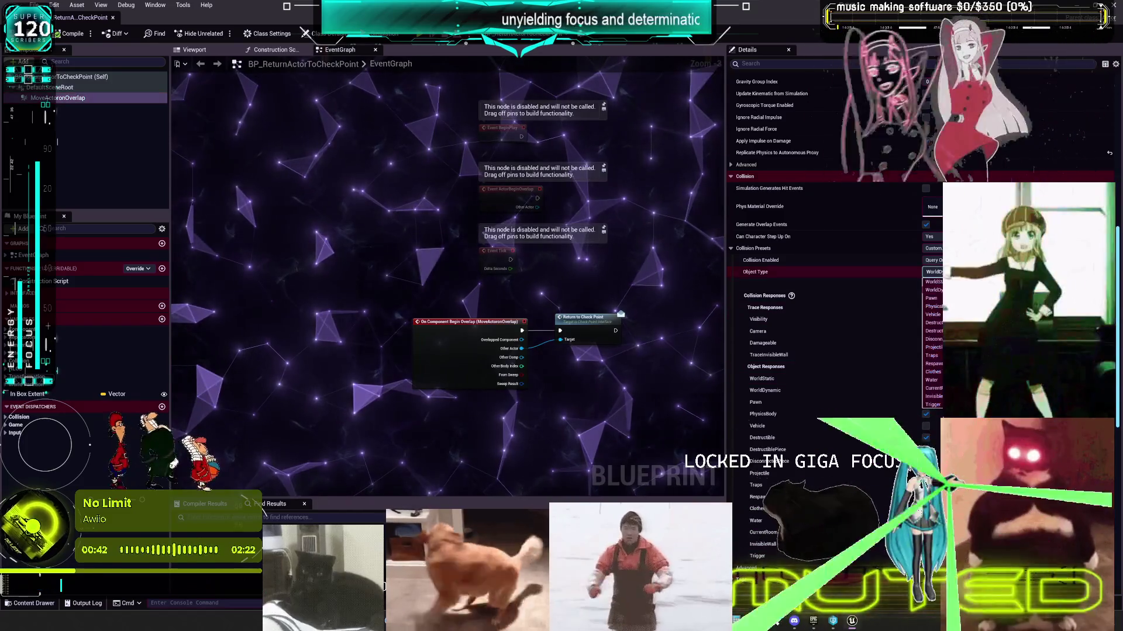
click(932, 404)
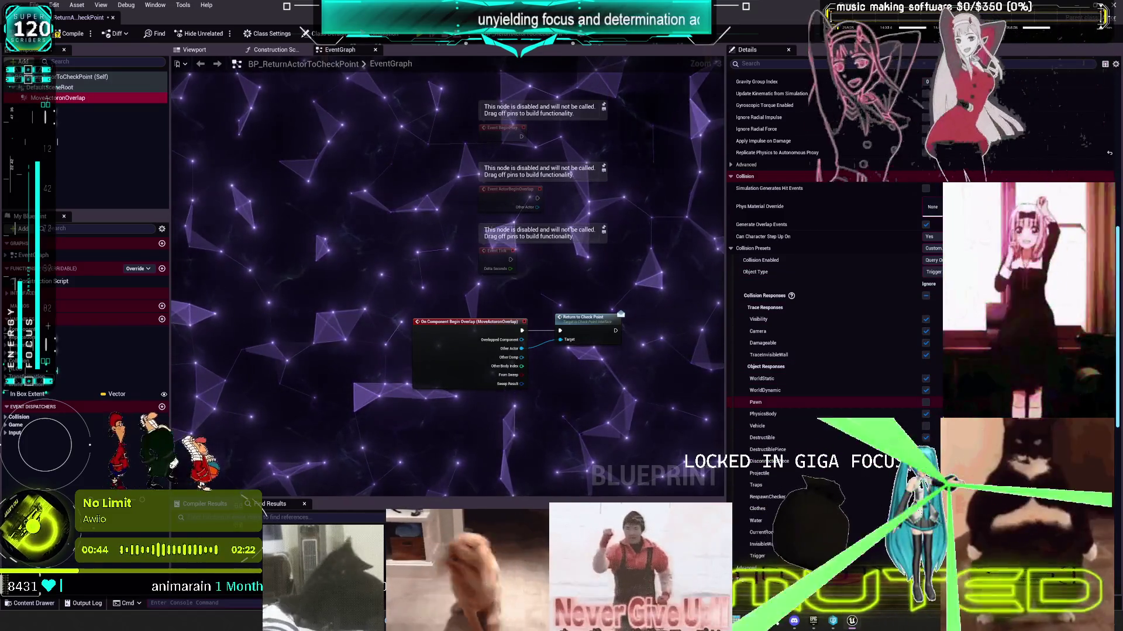
Step: Close the BP_ReturnActorToCheckPoint blueprint and enlarge the Content Browser asset grid
scroll(766, 338, down, 1)
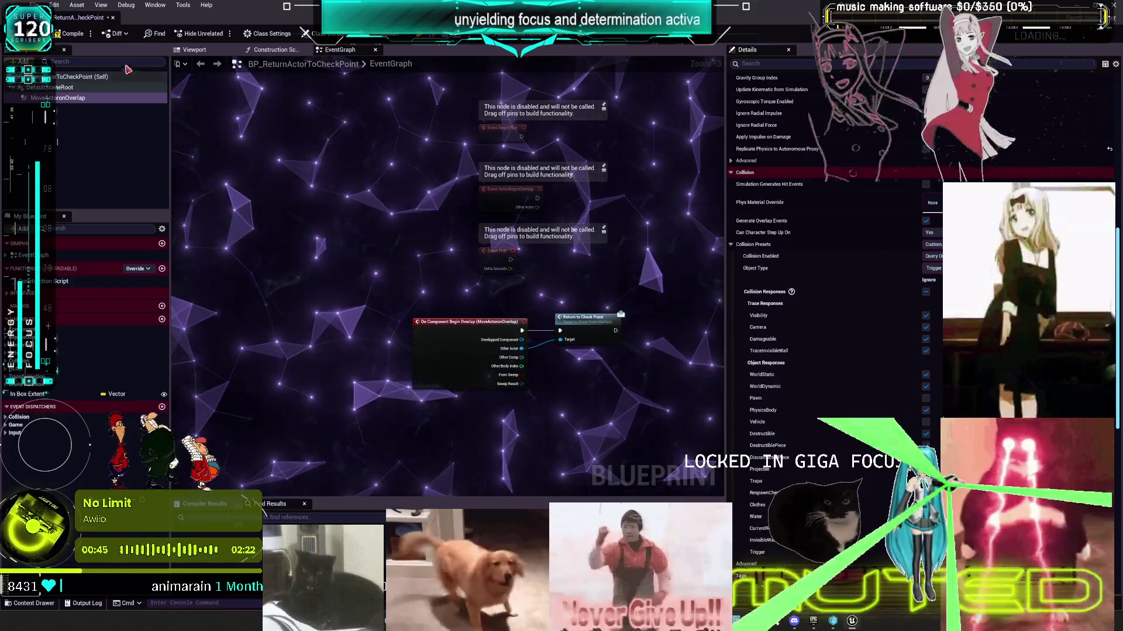
click(113, 17)
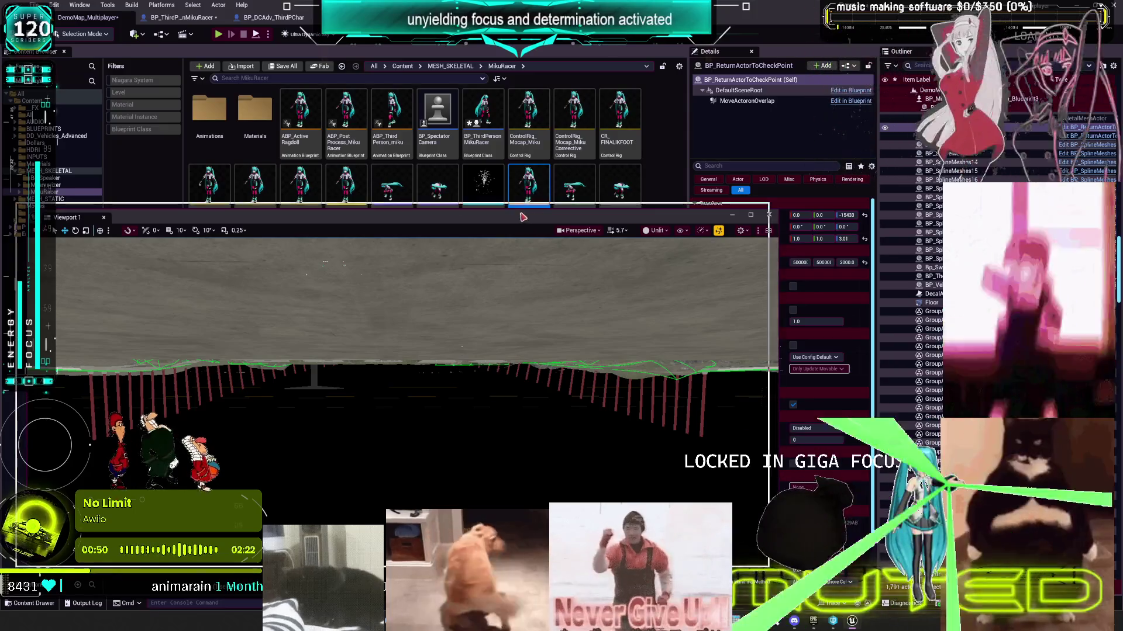
drag(534, 211, 539, 338)
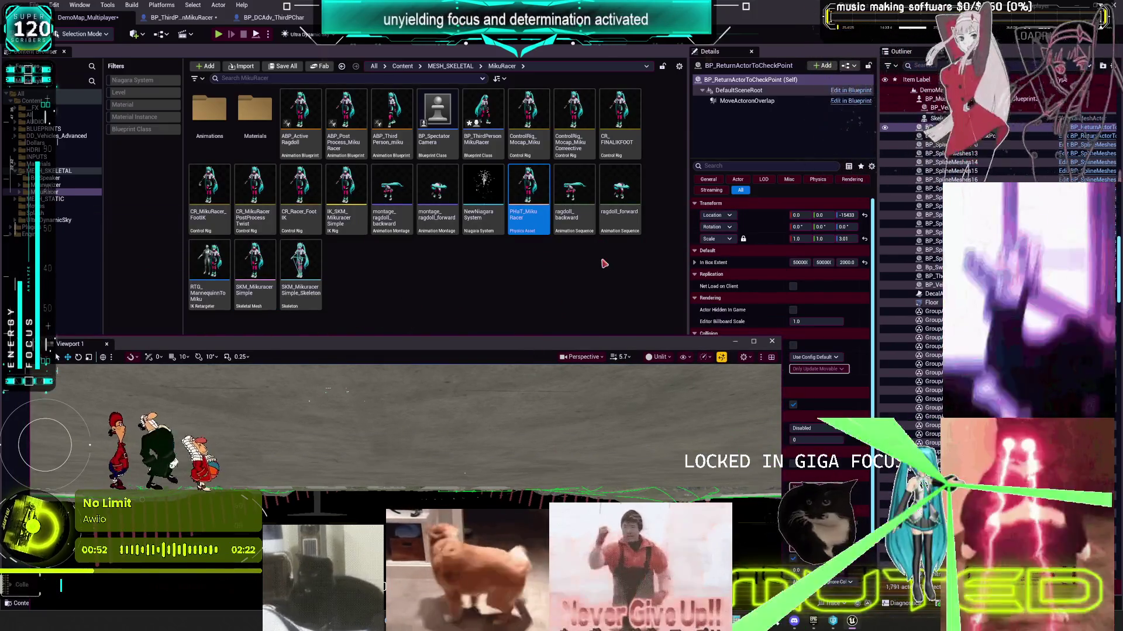
Step: Open the MikuRacer third-person character blueprint and review its mesh collision details
double_click(483, 135)
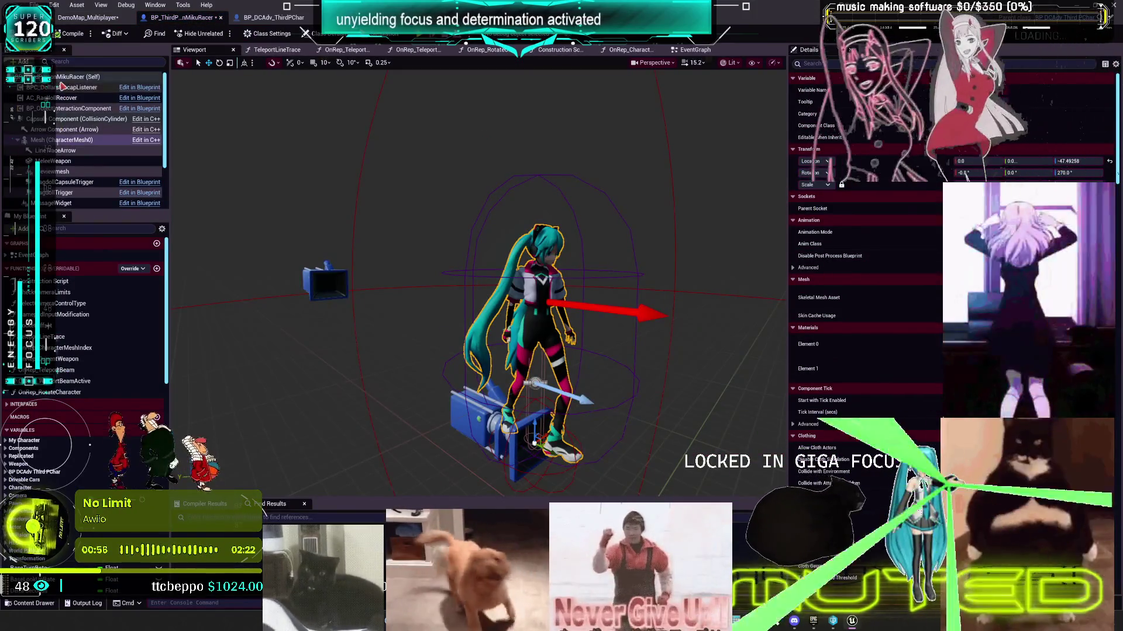
scroll(881, 315, down, 5)
scroll(882, 316, down, 10)
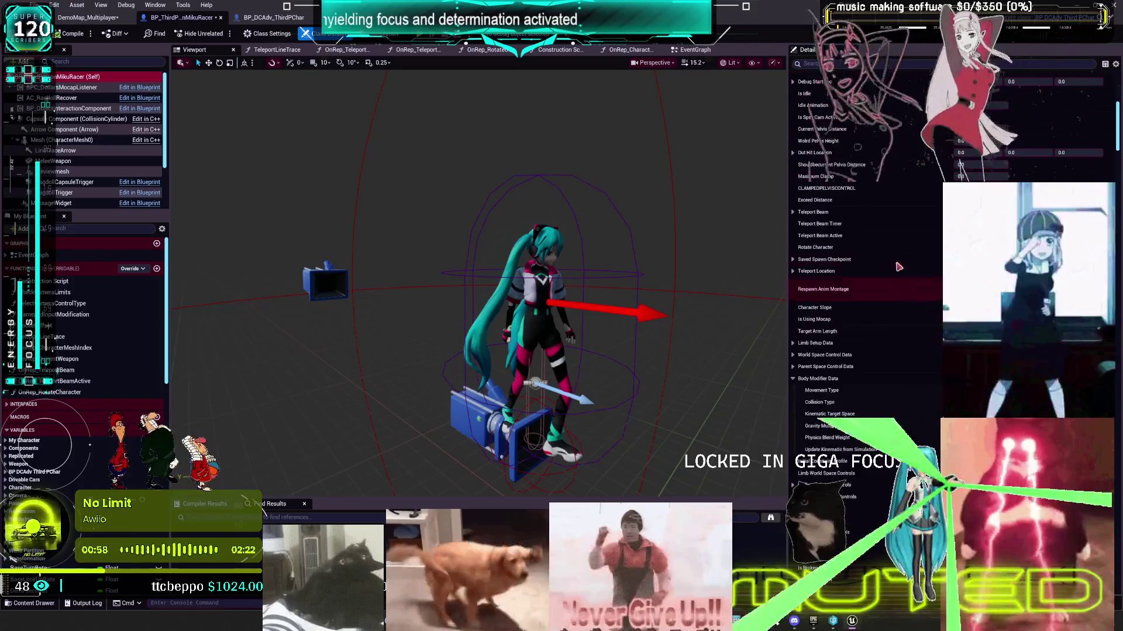
scroll(903, 354, down, 10)
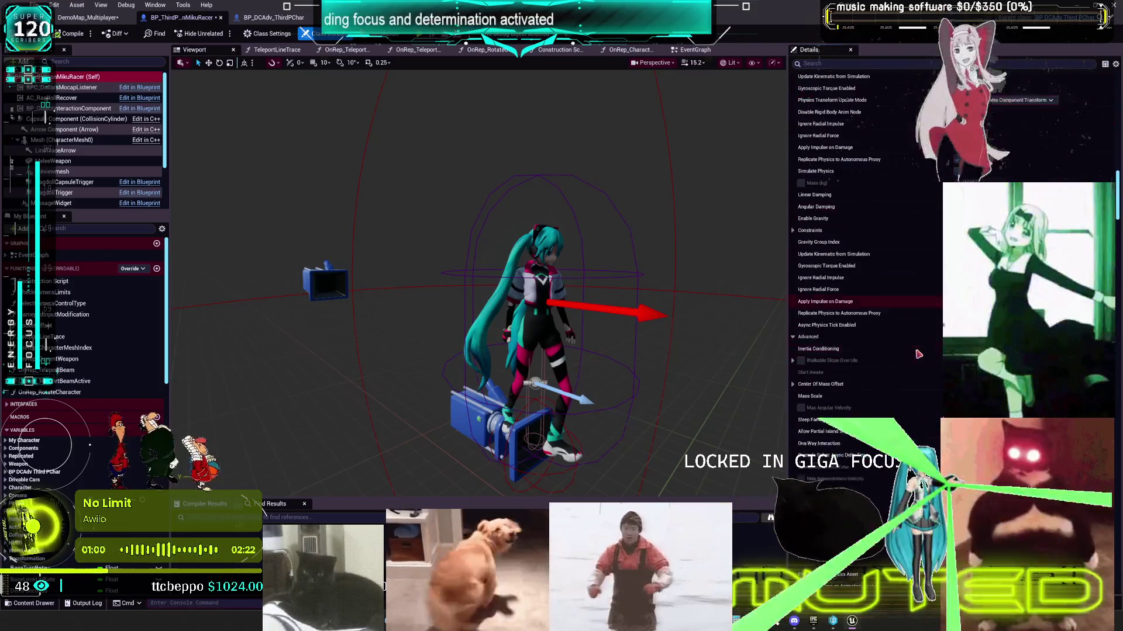
scroll(894, 374, down, 5)
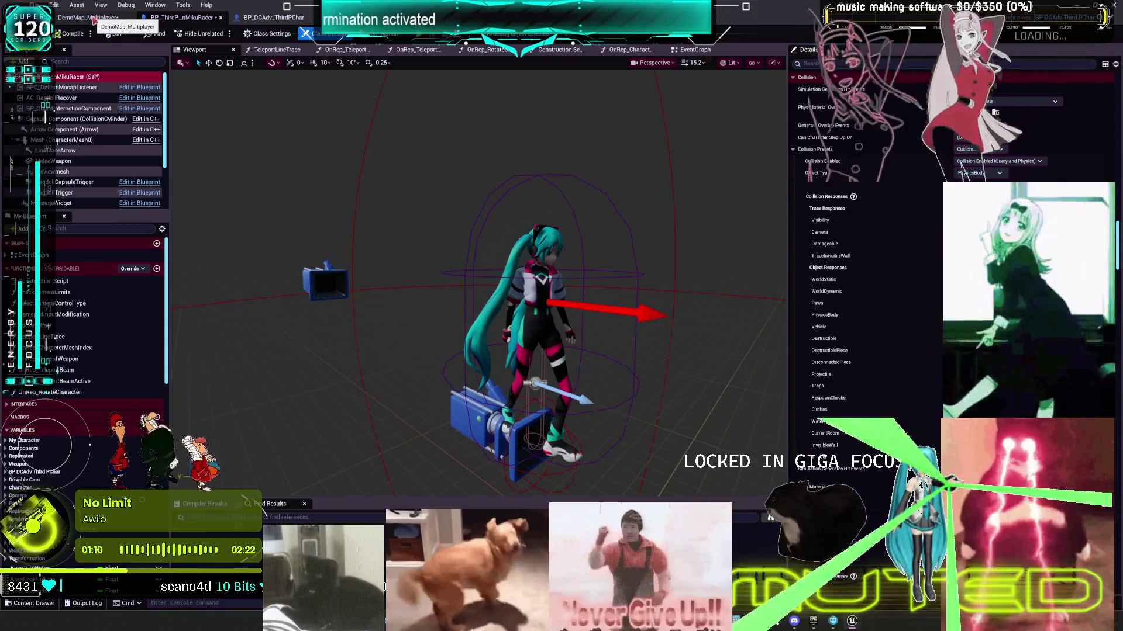
Step: Return to the DemoMap_Multiplayer level editor tab
double_click(94, 20)
double_click(526, 173)
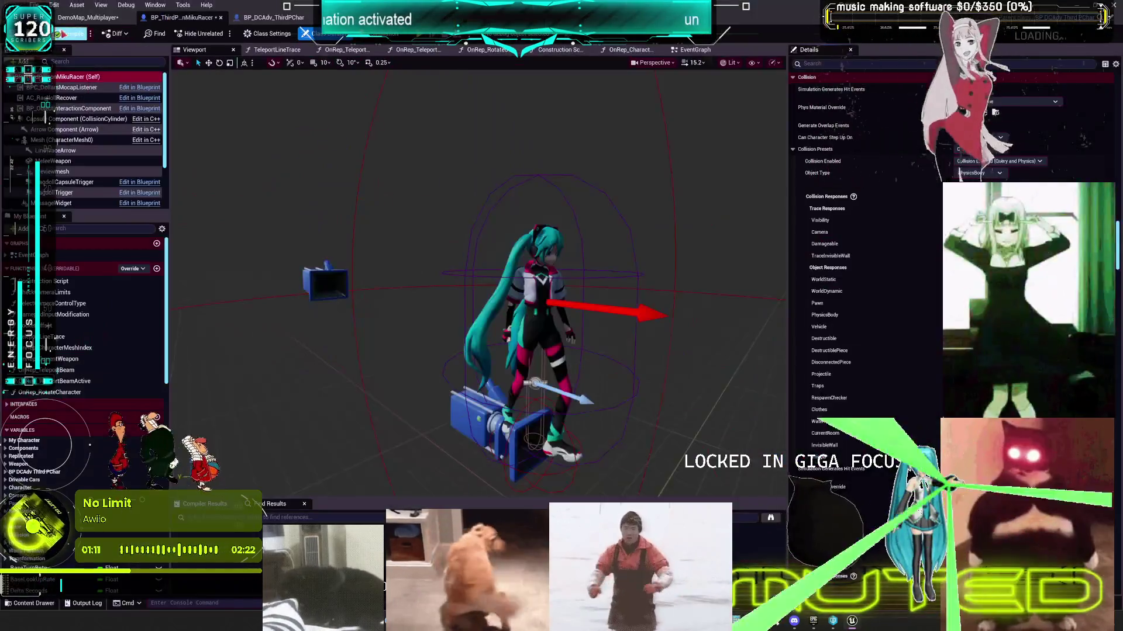
click(71, 19)
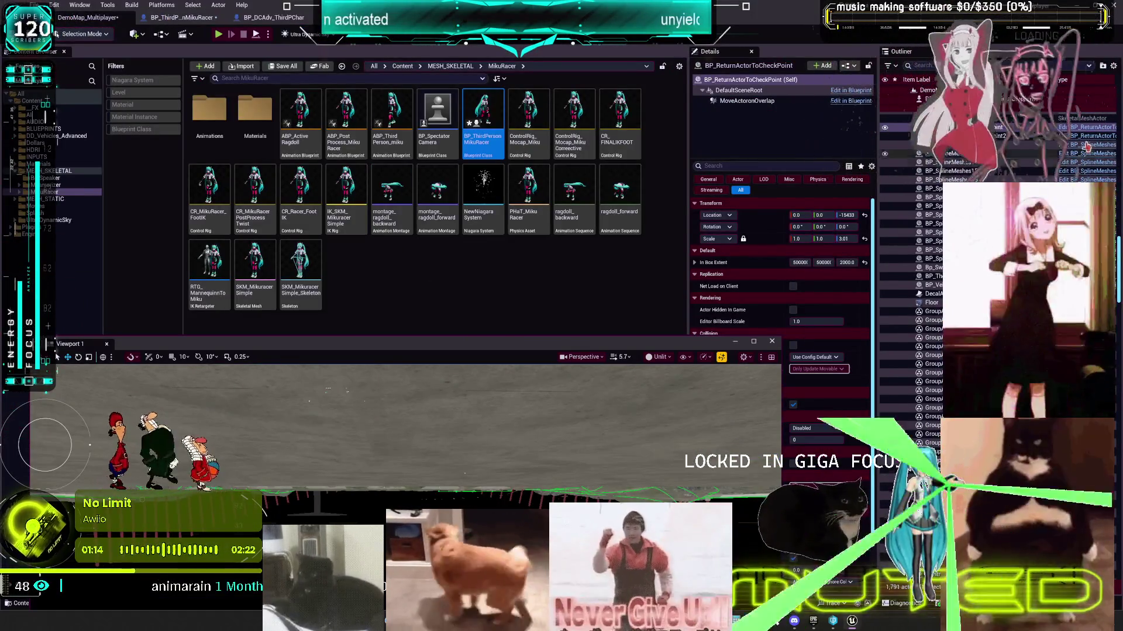
Step: Turn off MoveActoronOverlap's PhysicsBody collision response, save the blueprint, and return to the level editor
click(1084, 134)
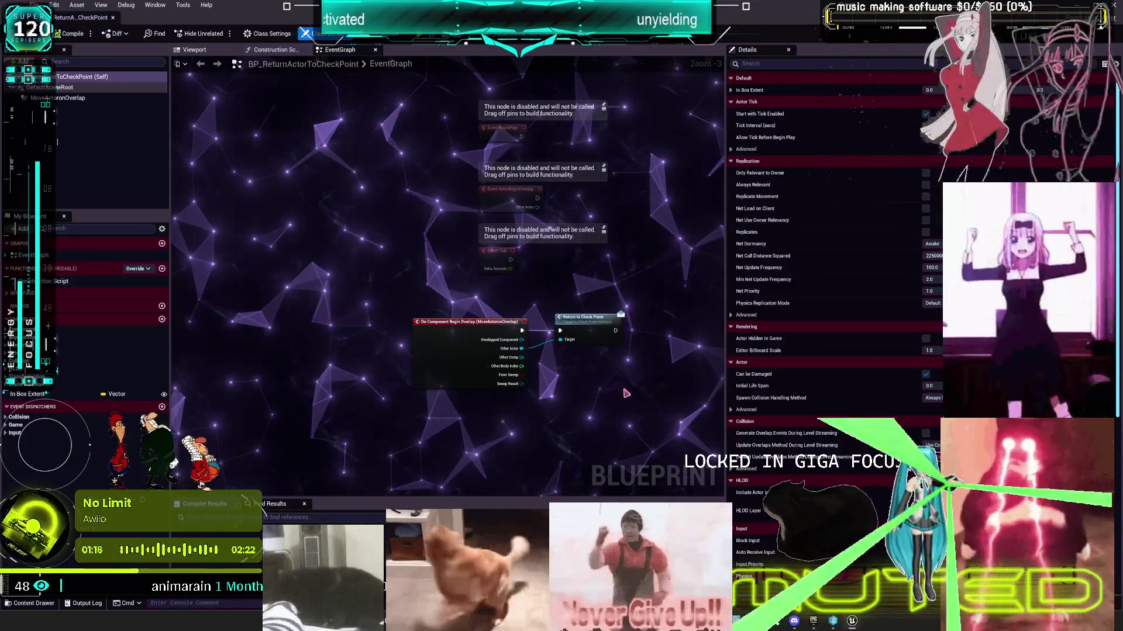
scroll(561, 384, up, 4)
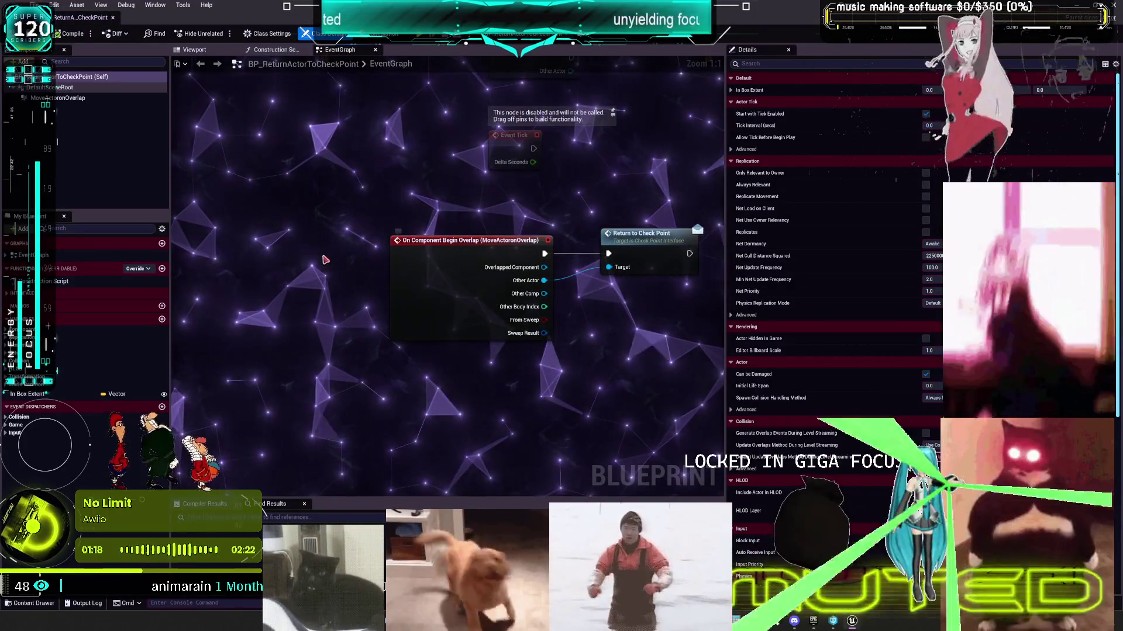
click(414, 268)
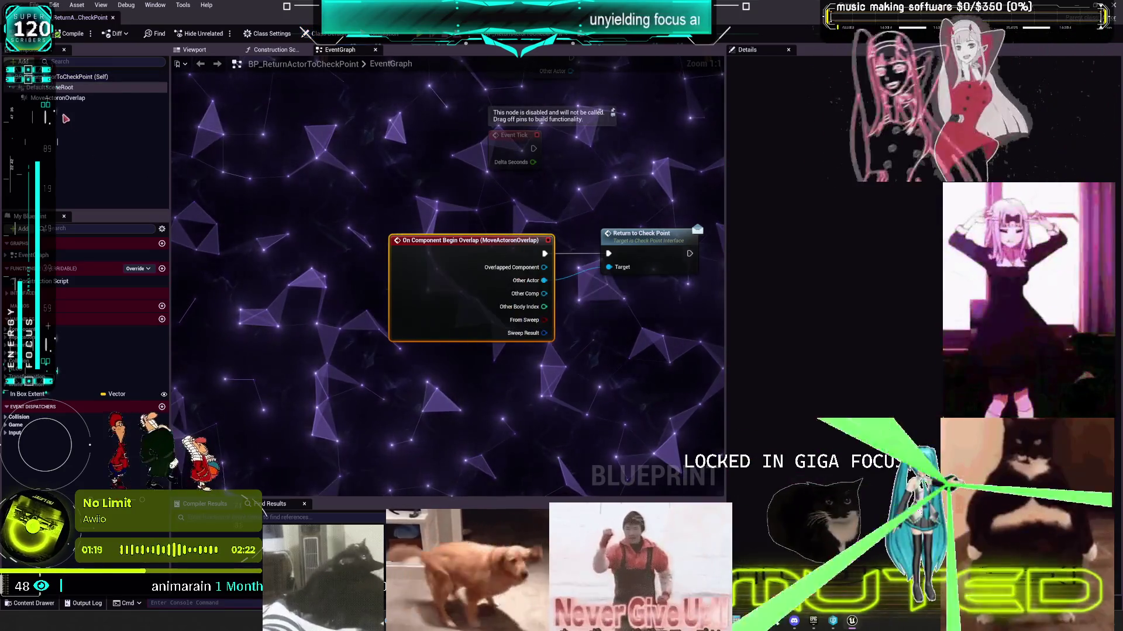
click(58, 98)
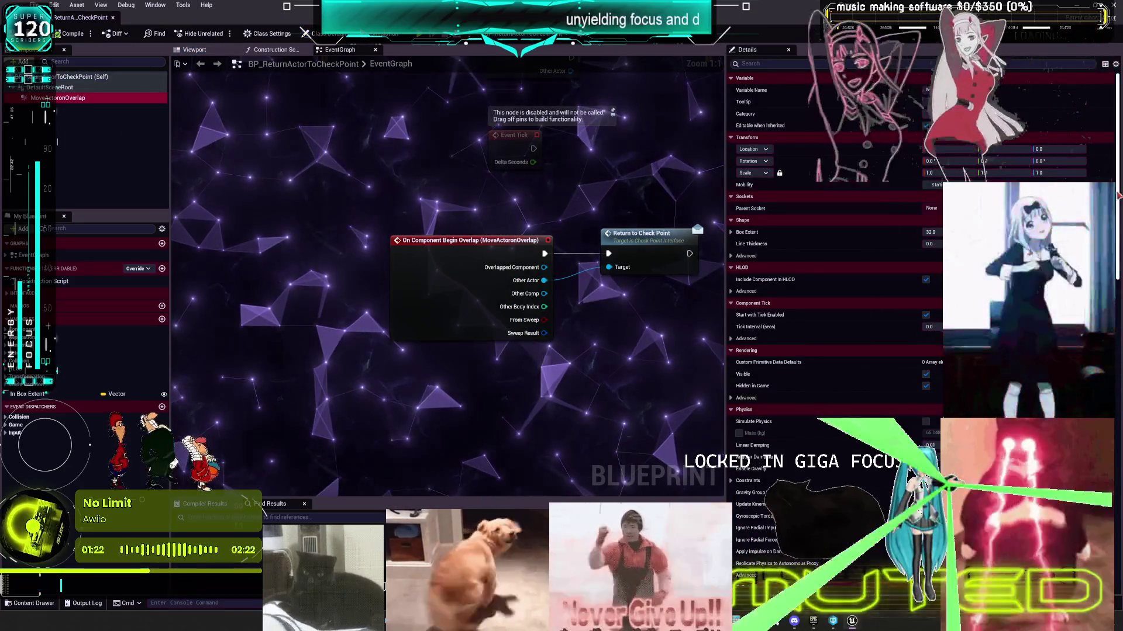
scroll(830, 292, down, 8)
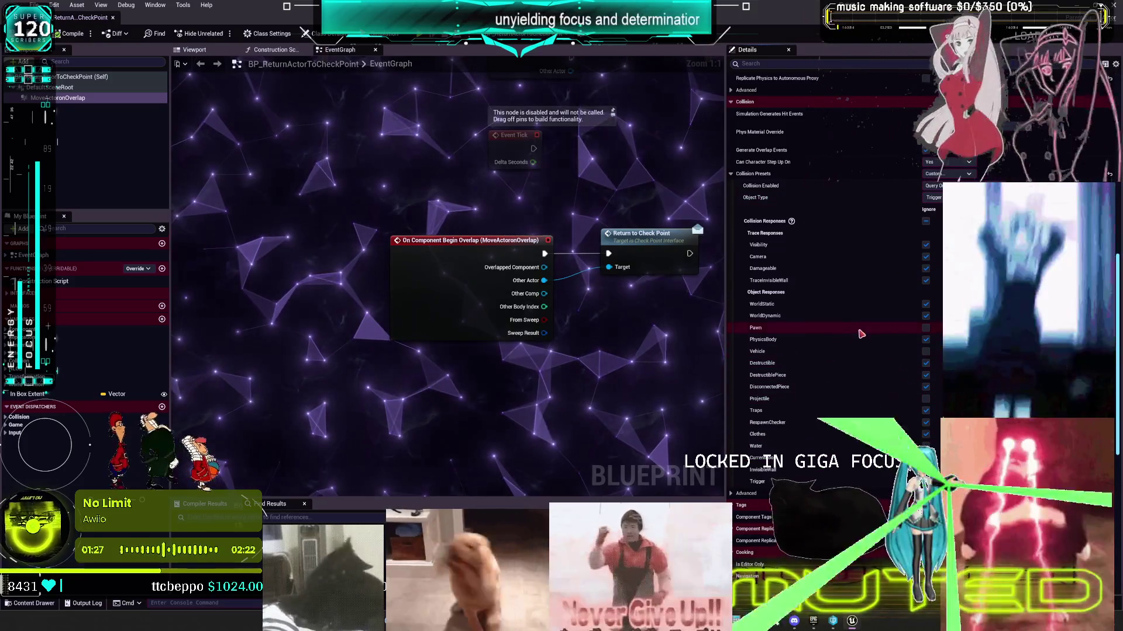
click(926, 340)
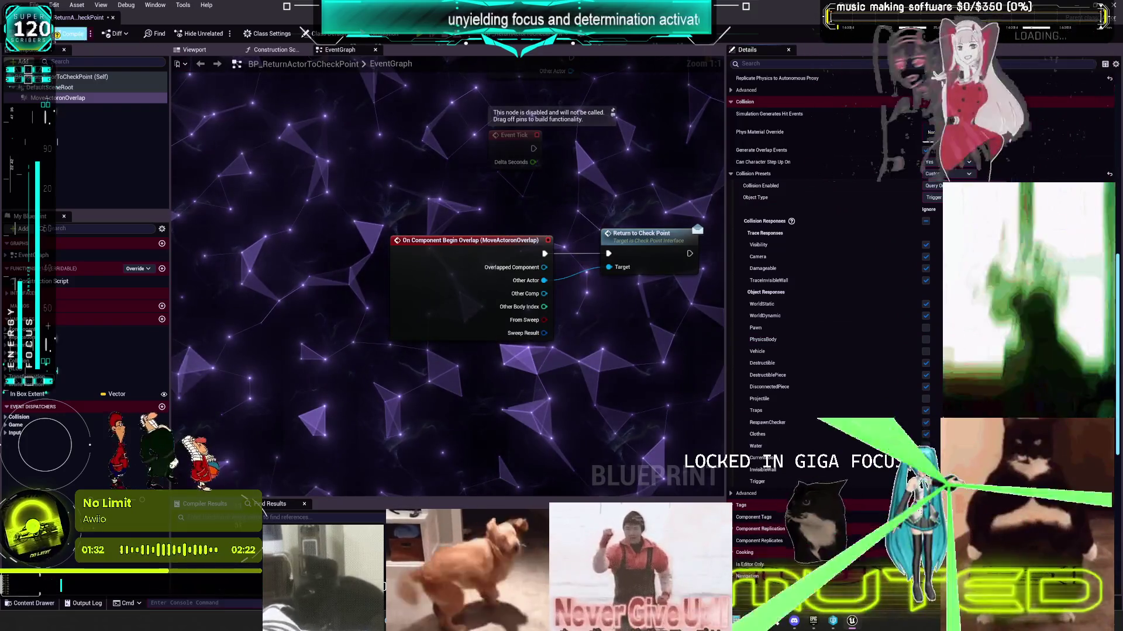
key(ctrl+s)
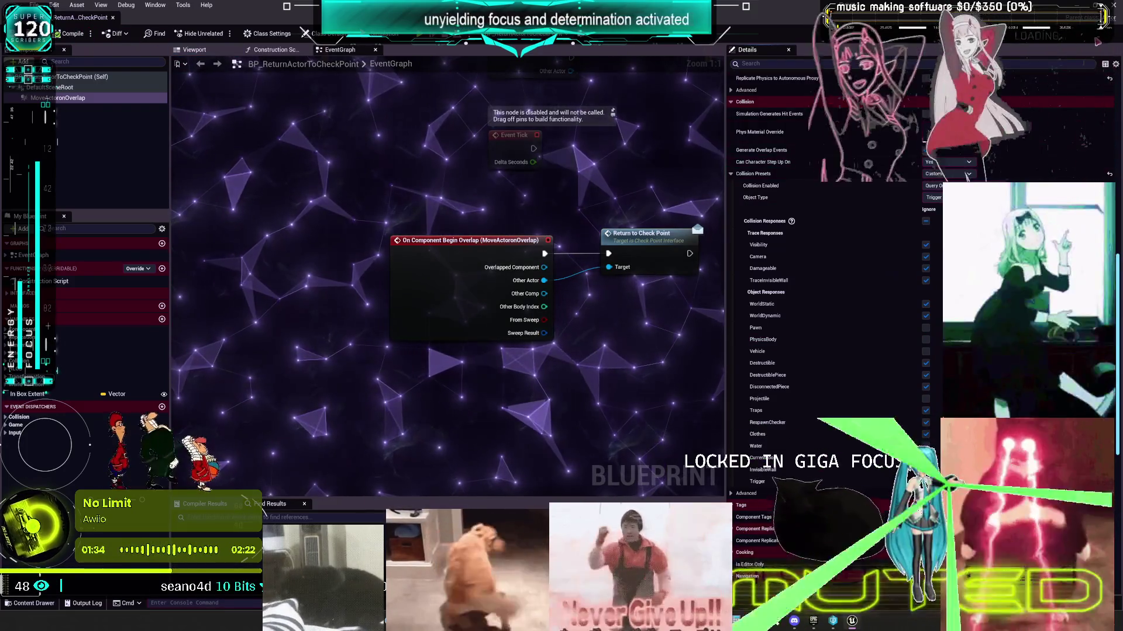
key(alt+Tab)
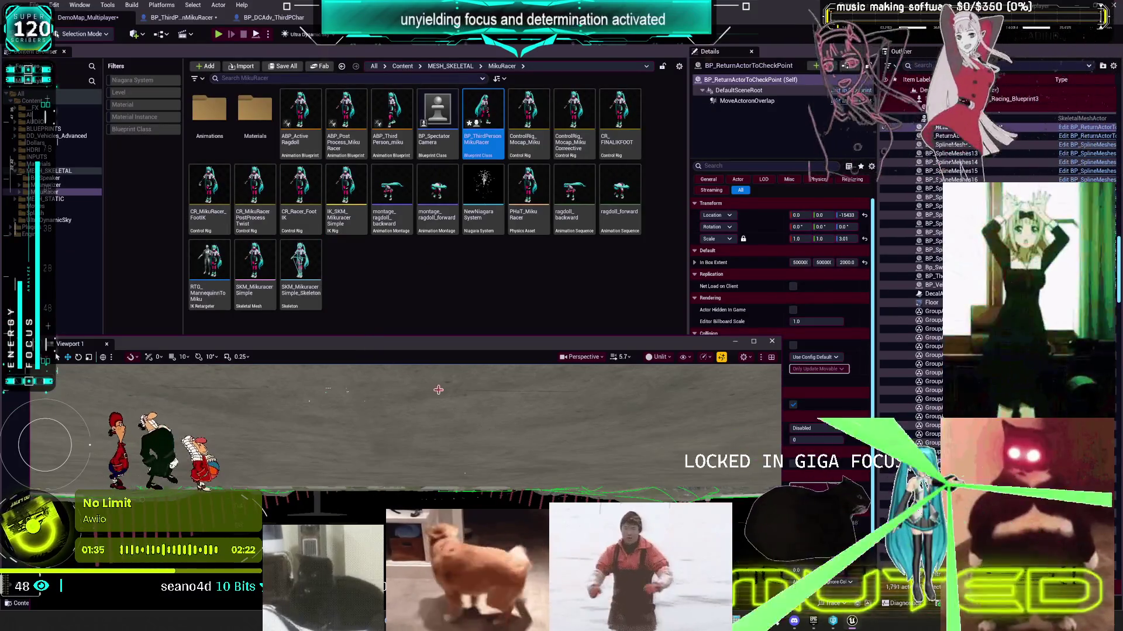
Step: Look around the level and select the return-to-checkpoint actor in the Outliner
scroll(494, 417, up, 5)
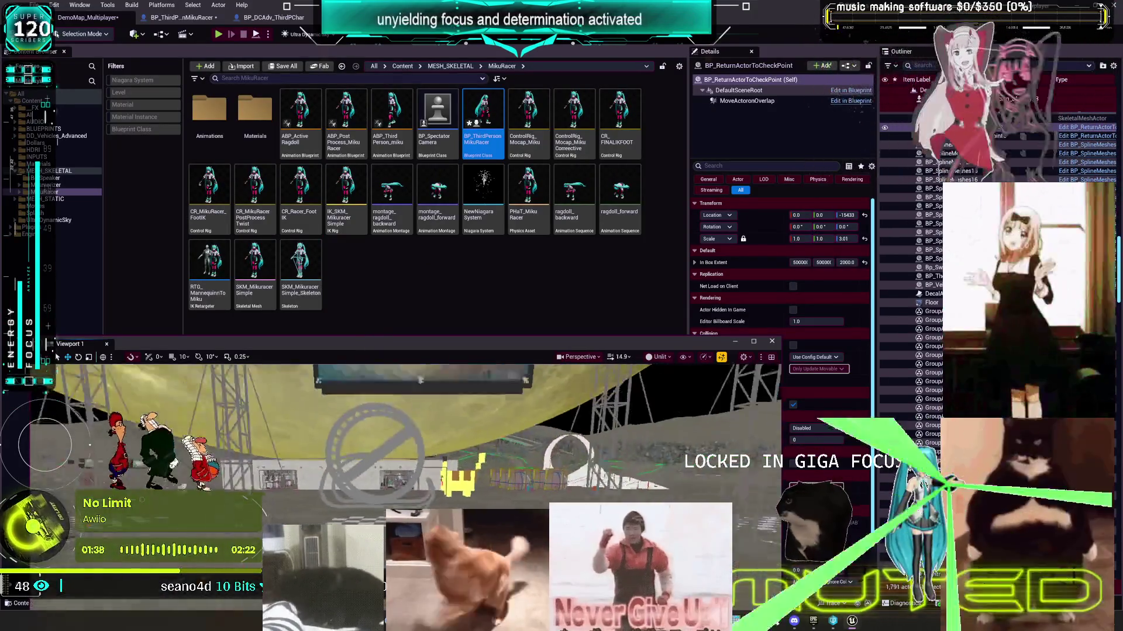
drag(494, 417, 491, 421)
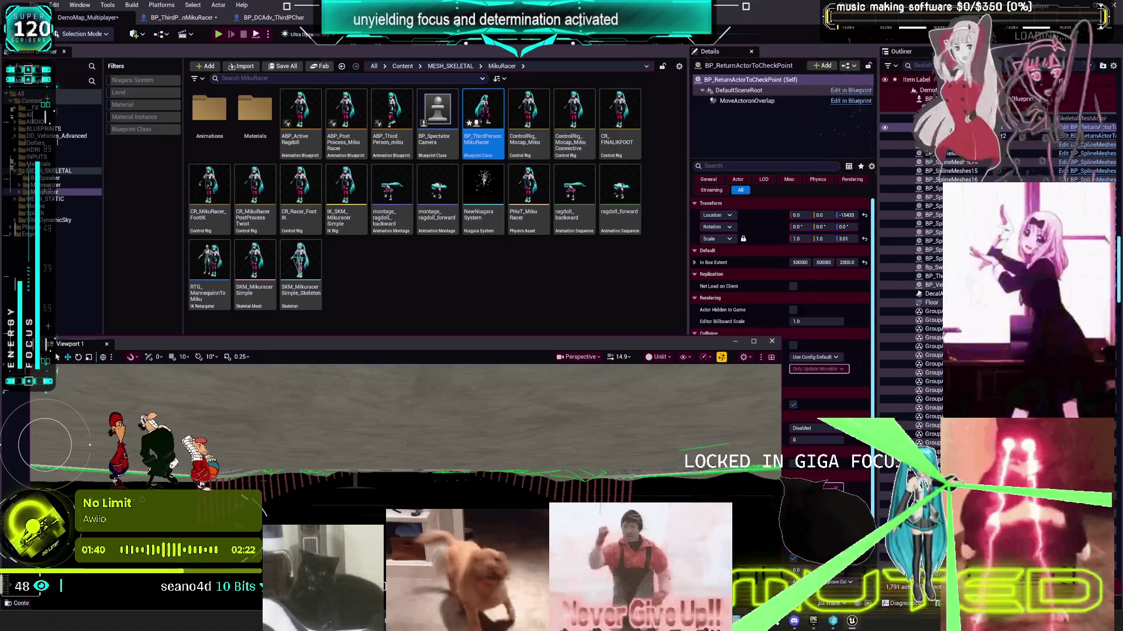
click(491, 421)
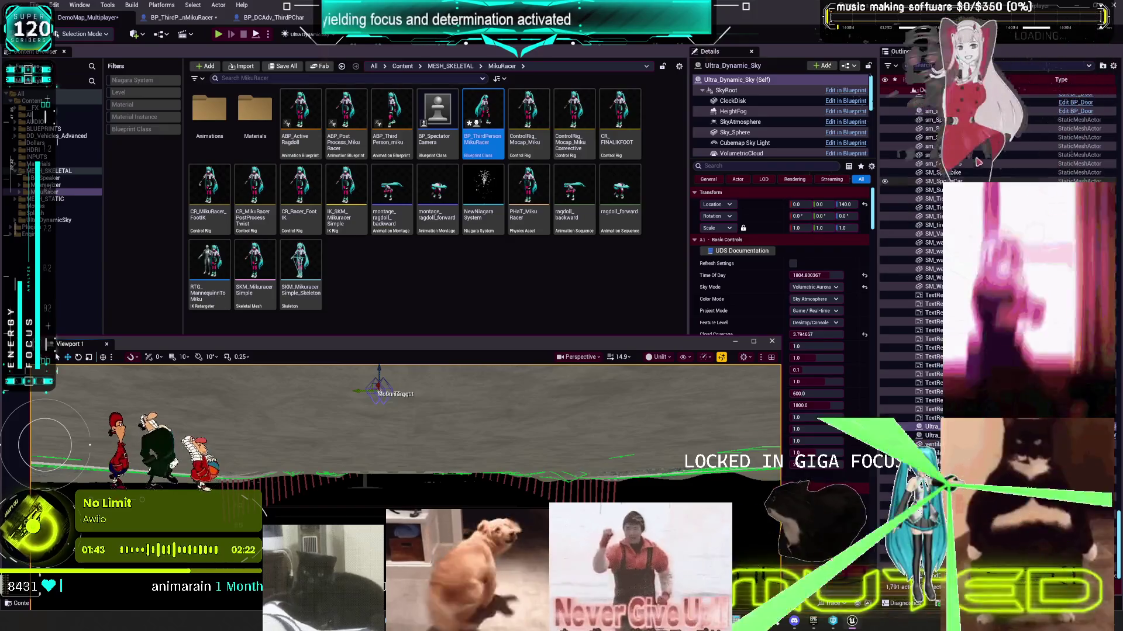
scroll(913, 273, up, 10)
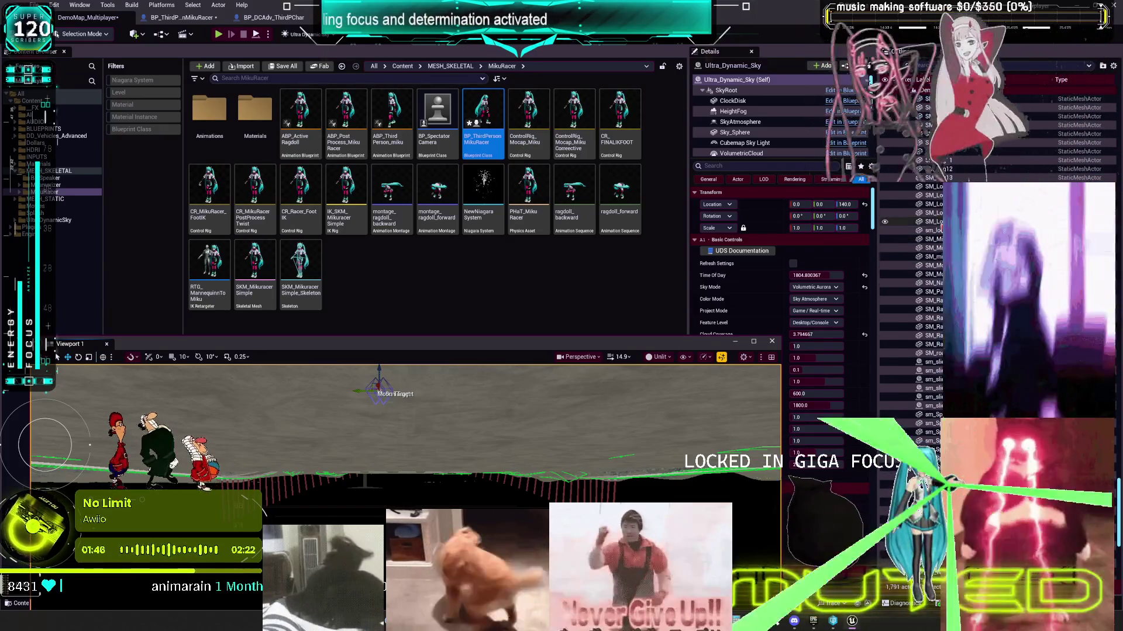
scroll(913, 272, up, 10)
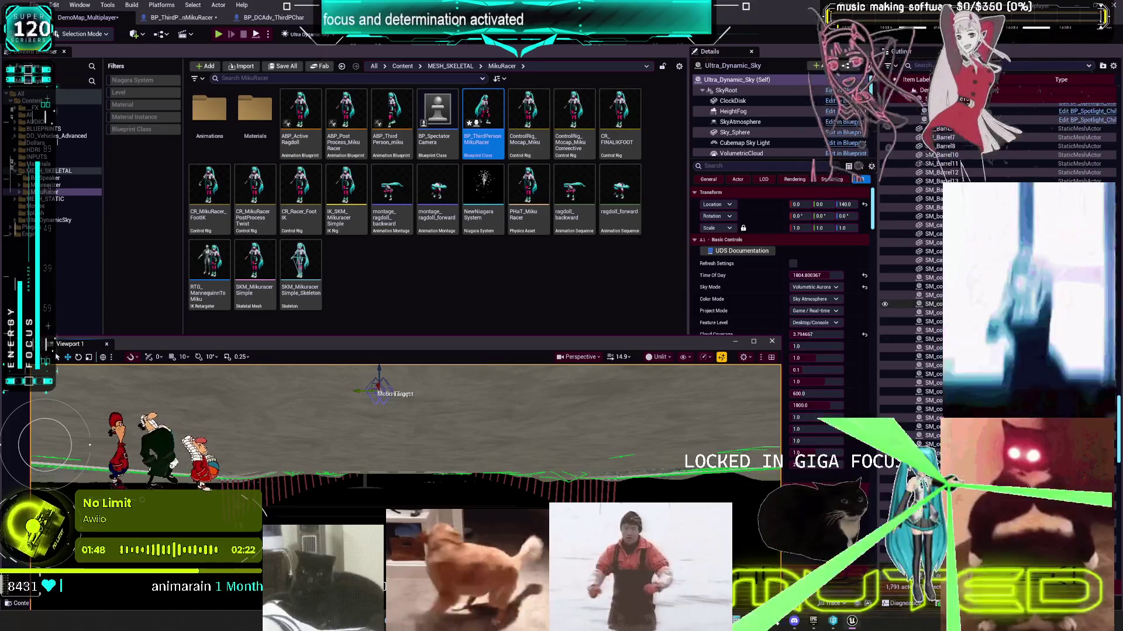
scroll(913, 273, down, 15)
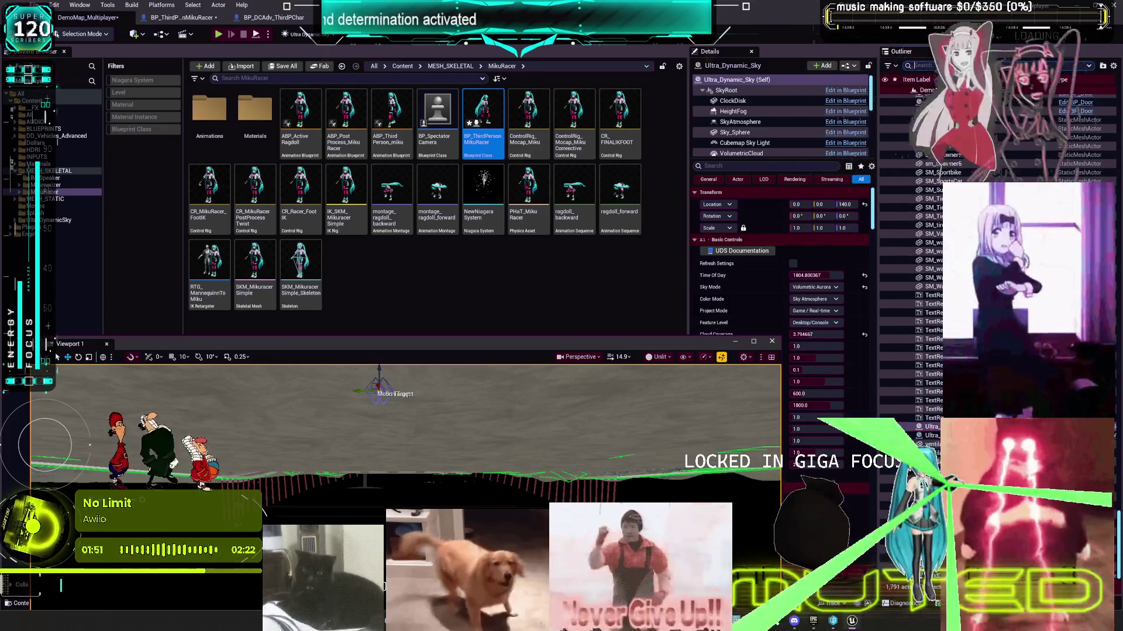
text(ret)
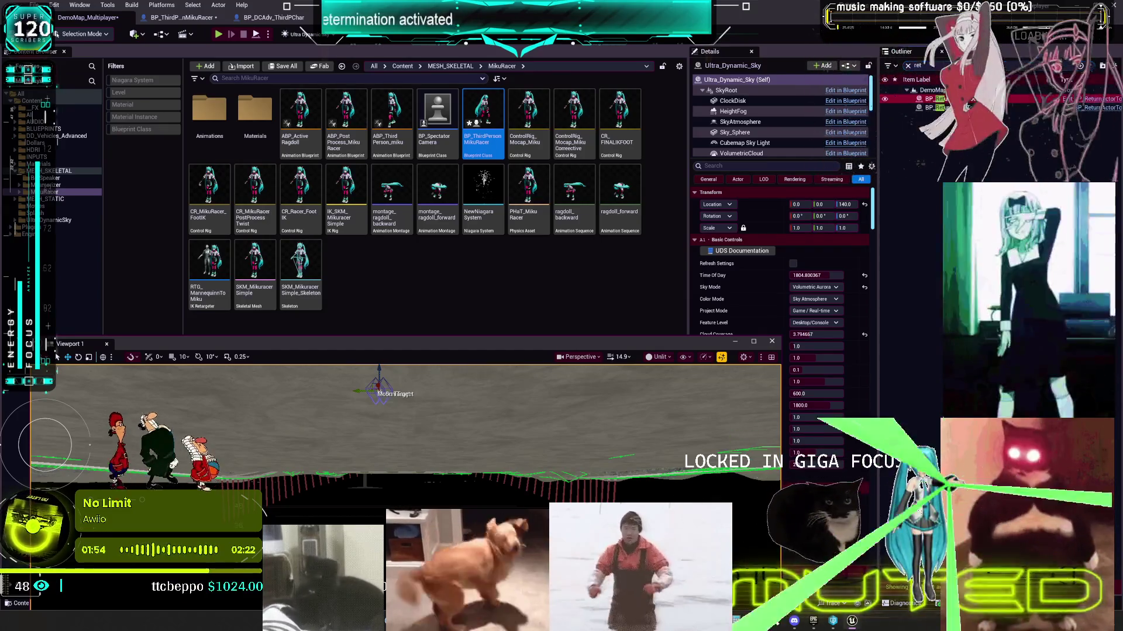
click(968, 100)
Step: Raise the checkpoint actor to Z -21993 and move the Viewport 1 window higher
scroll(539, 430, up, 2)
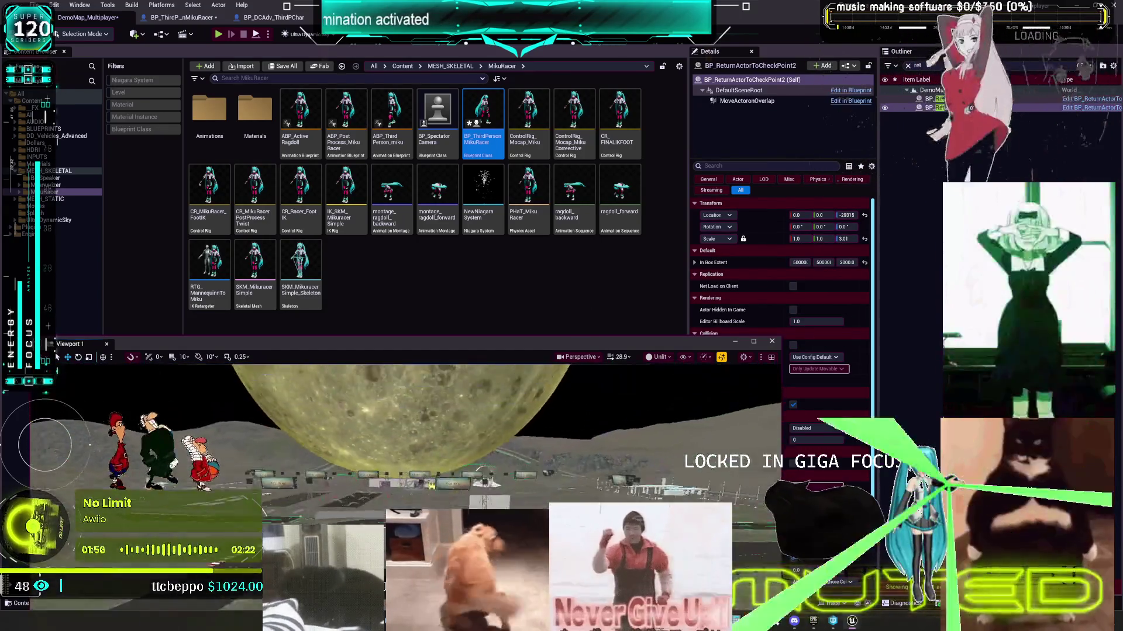
key(s)
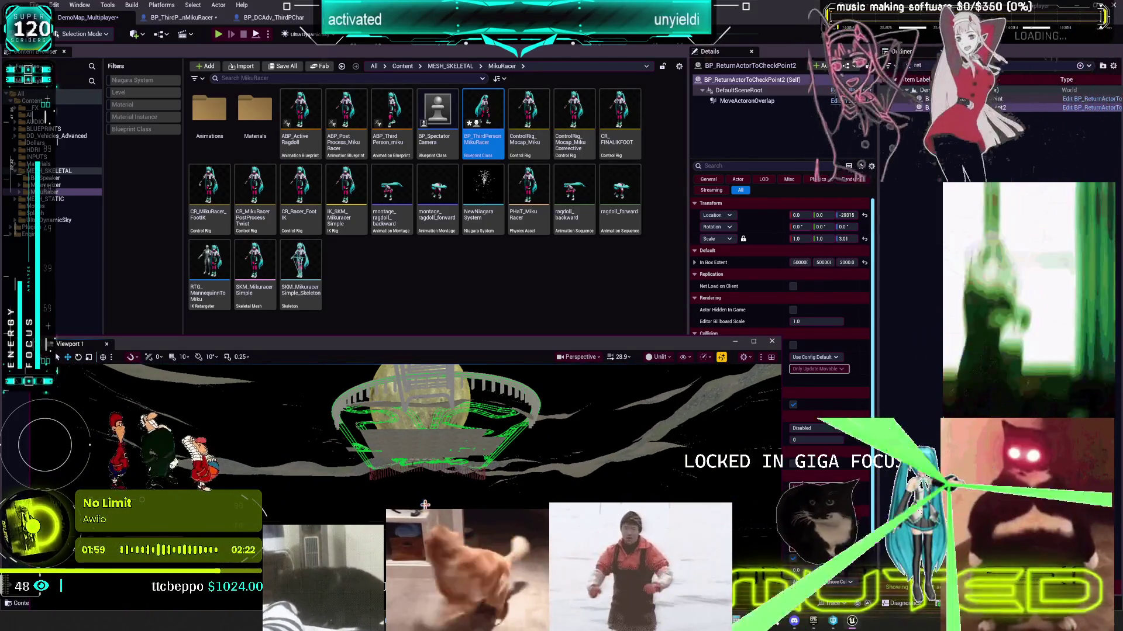
key(e)
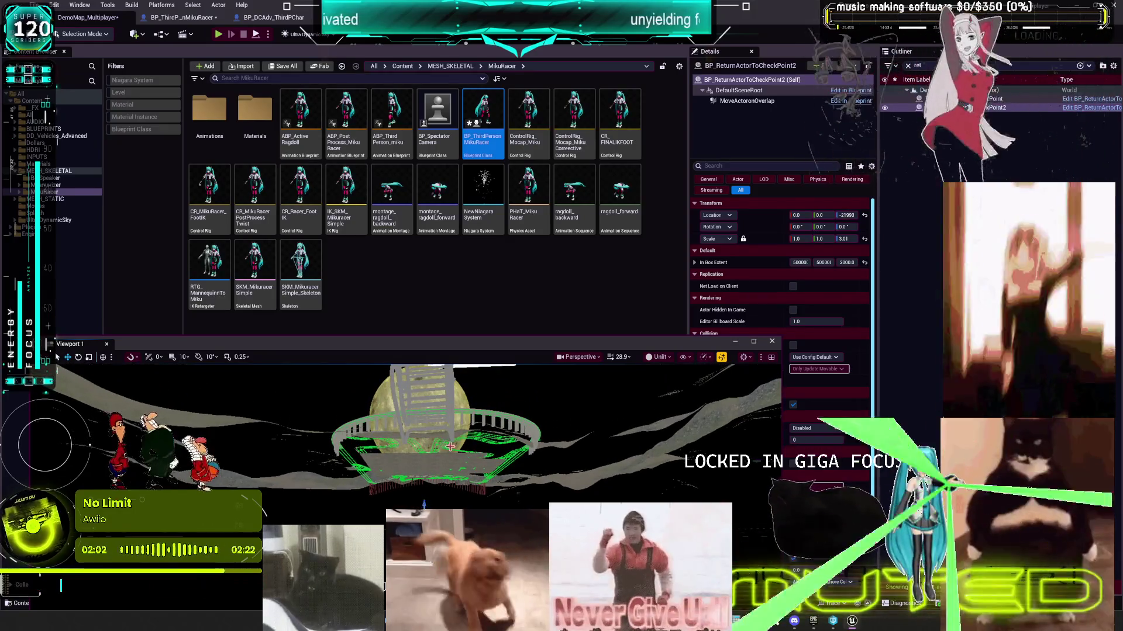
drag(635, 337, 663, 273)
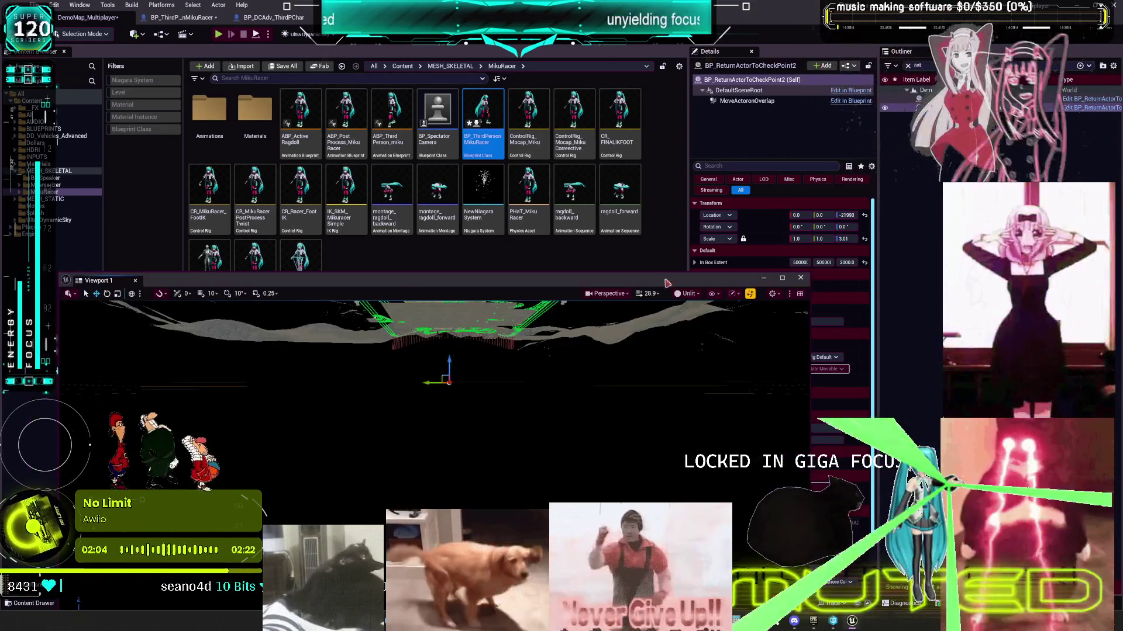
Step: Switch Viewport 1 to the Left view and zoom out
click(609, 293)
click(675, 349)
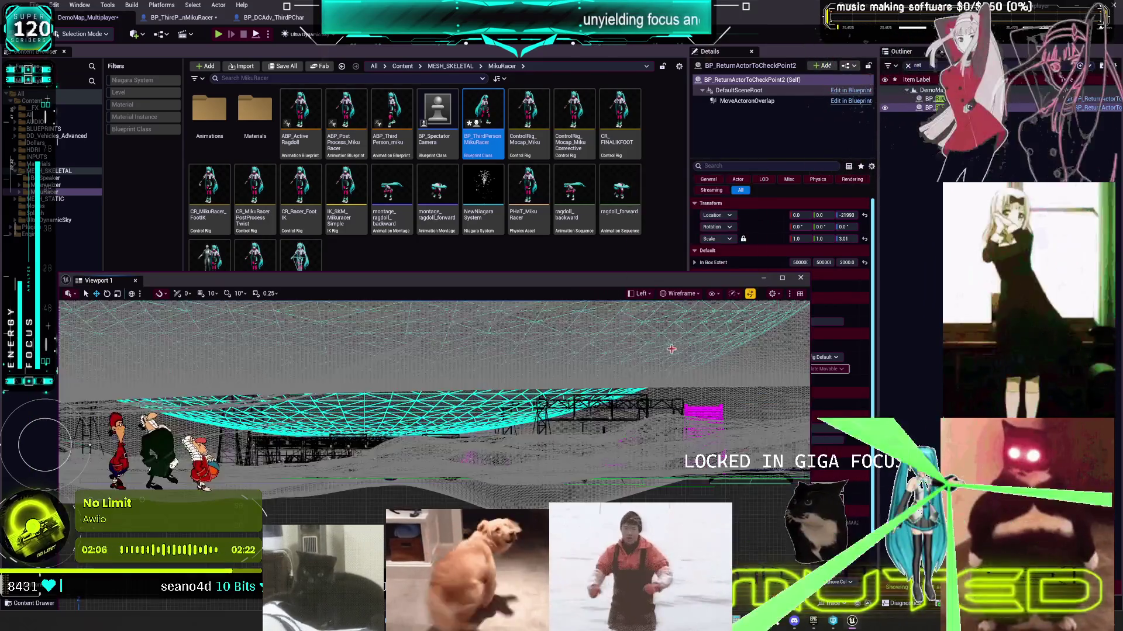
scroll(522, 433, down, 5)
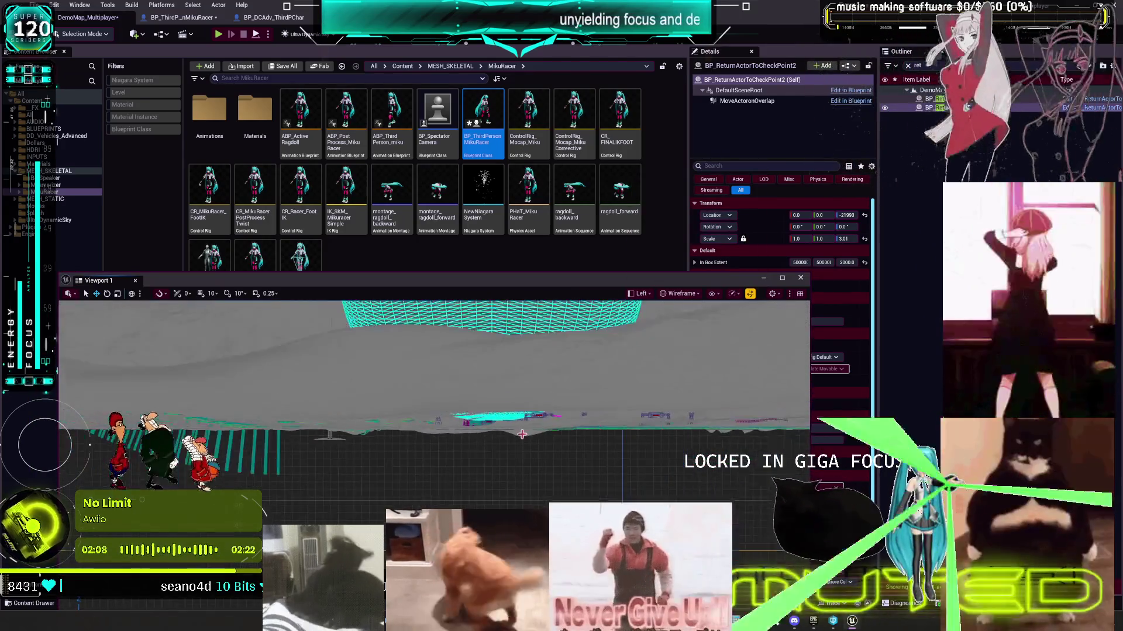
scroll(522, 434, down, 5)
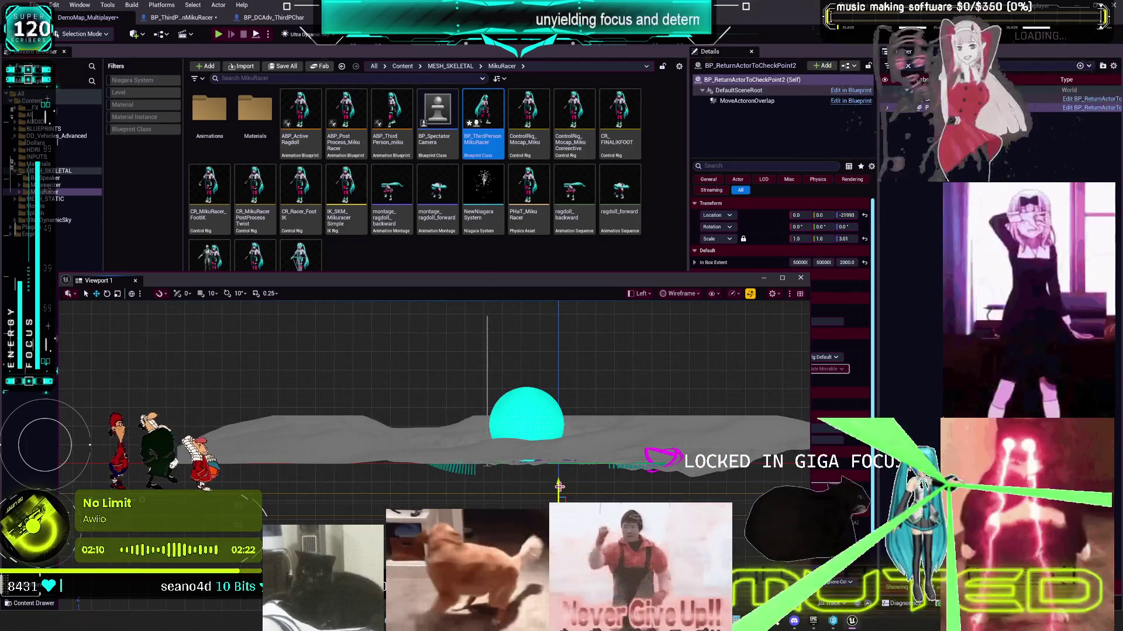
Step: Adjust both checkpoint actors' heights, one to about Z -6344, then open BP_ThirdPersonMikuRacer
drag(558, 475, 558, 451)
click(554, 463)
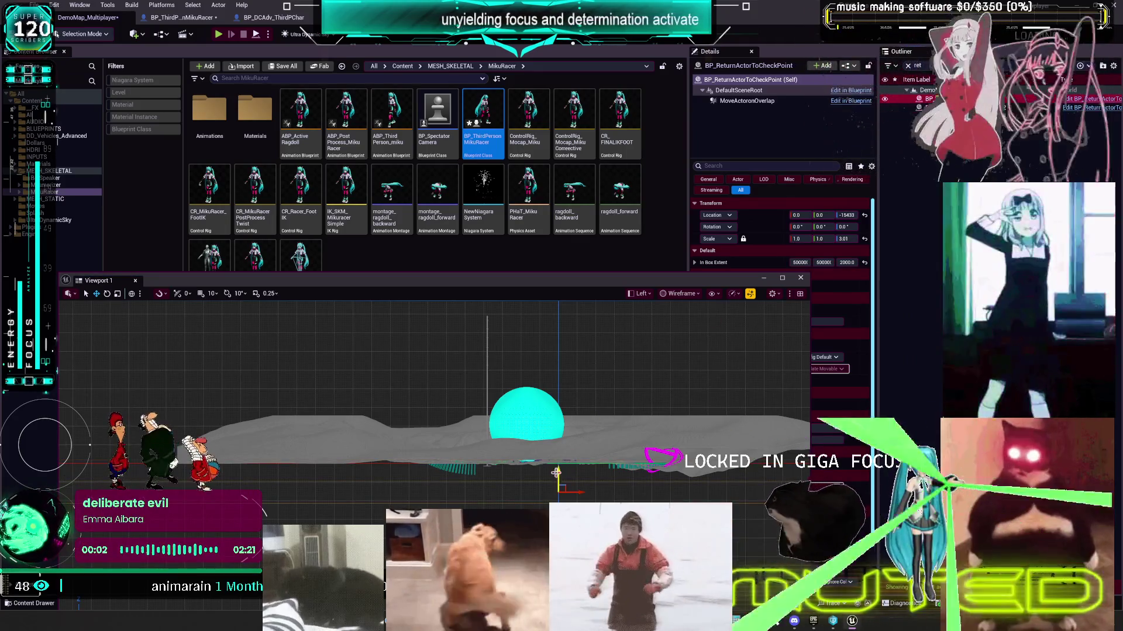
drag(554, 460, 551, 460)
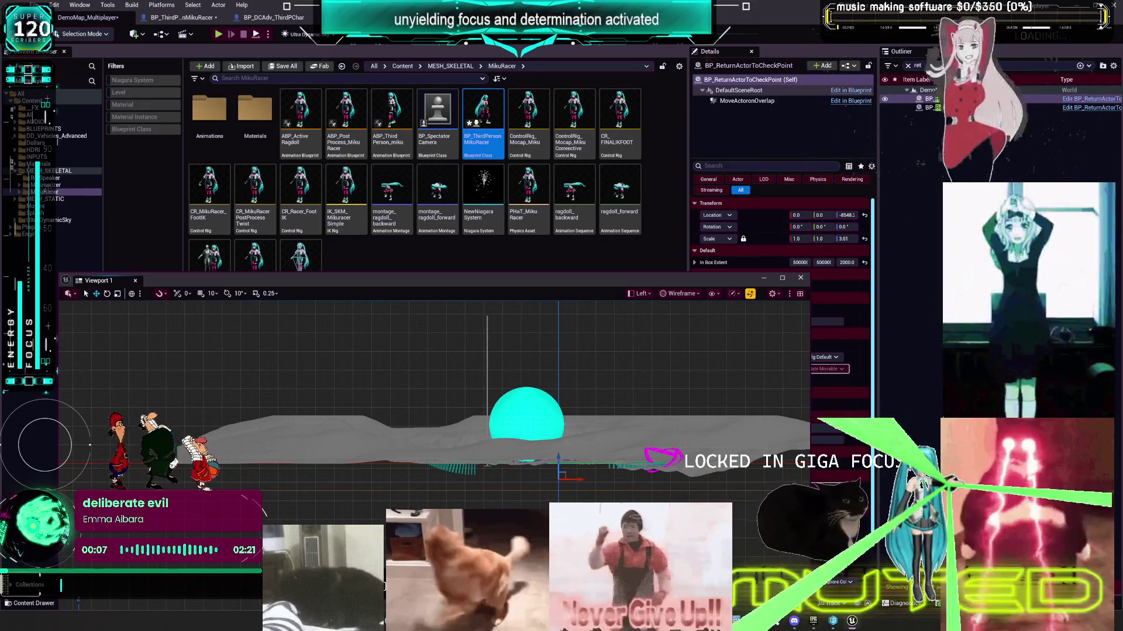
click(583, 439)
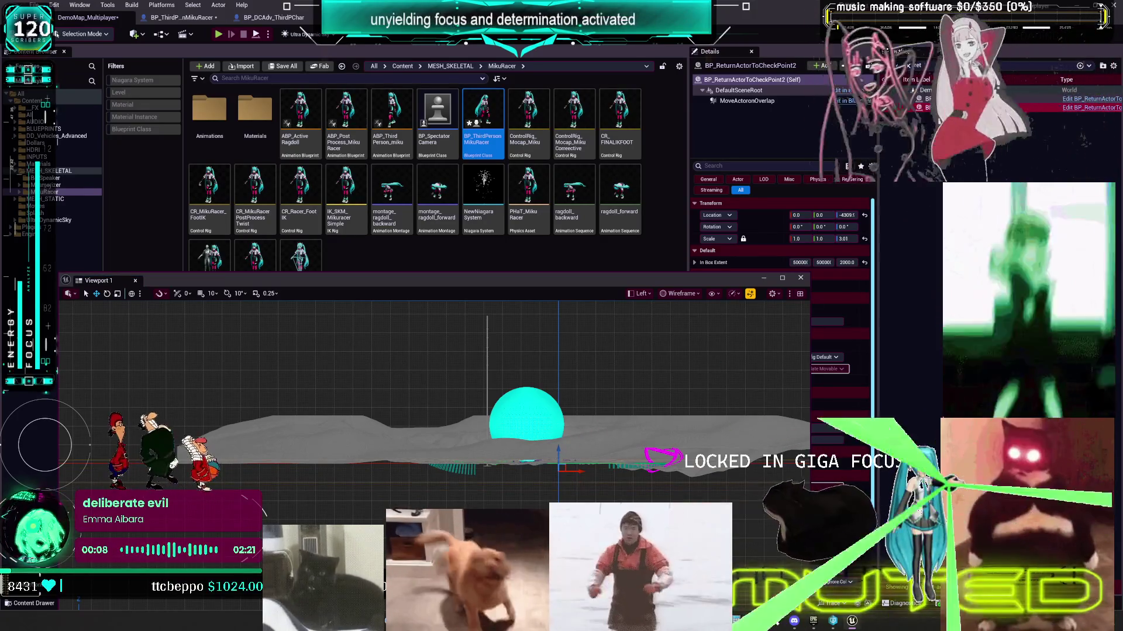
click(559, 473)
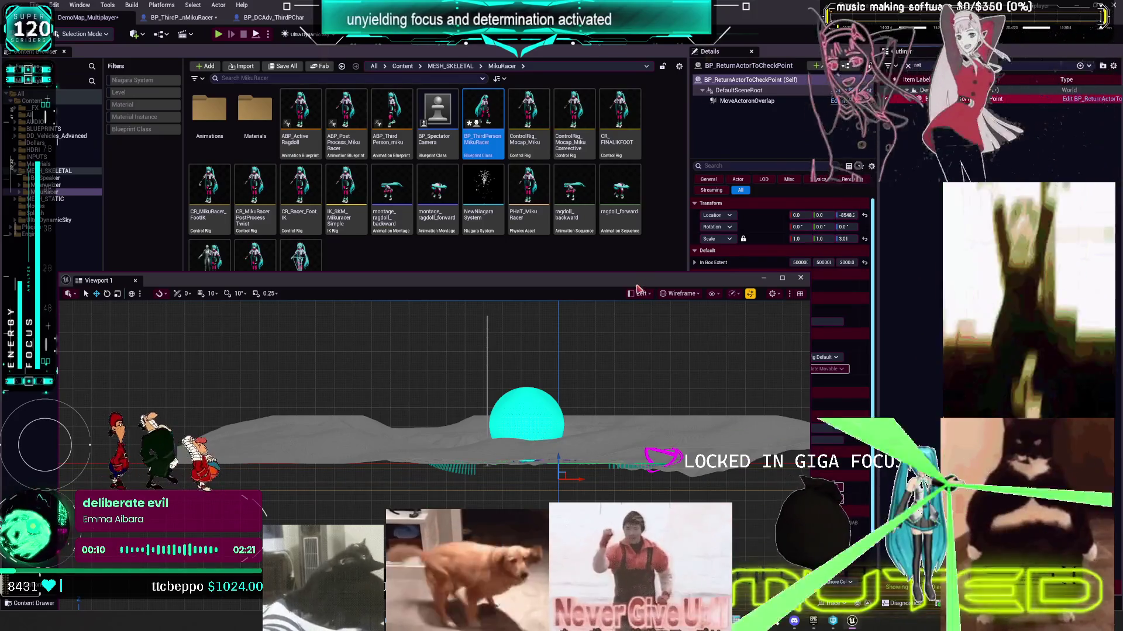
double_click(480, 140)
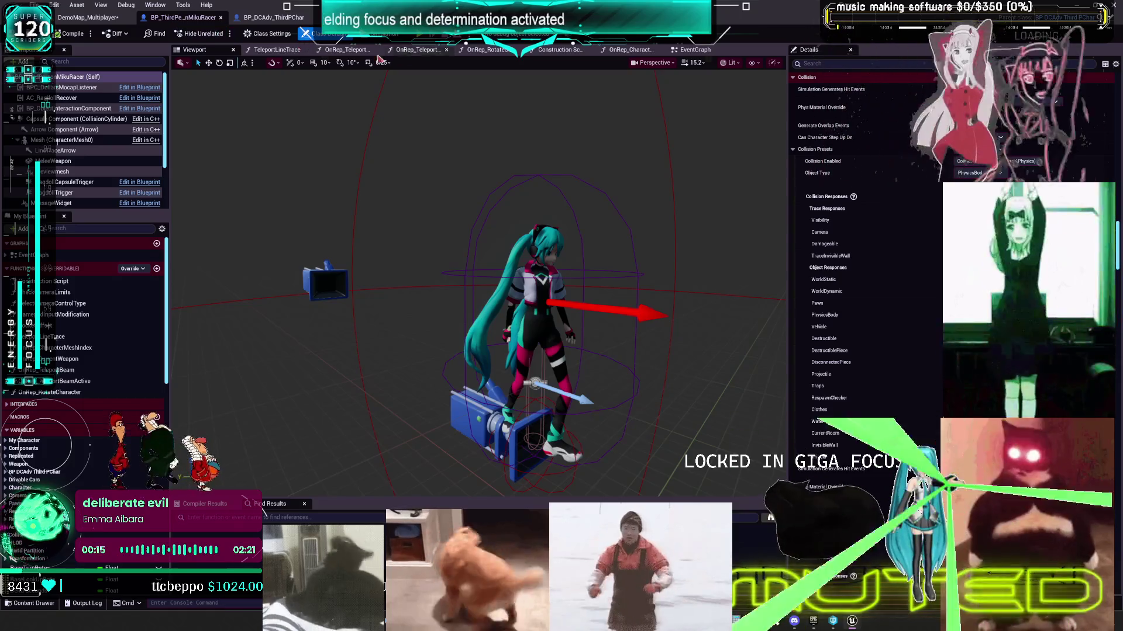
Step: Save all Unreal Engine packages and switch to the Obsidian TO DO CHART canvas
click(34, 5)
click(93, 68)
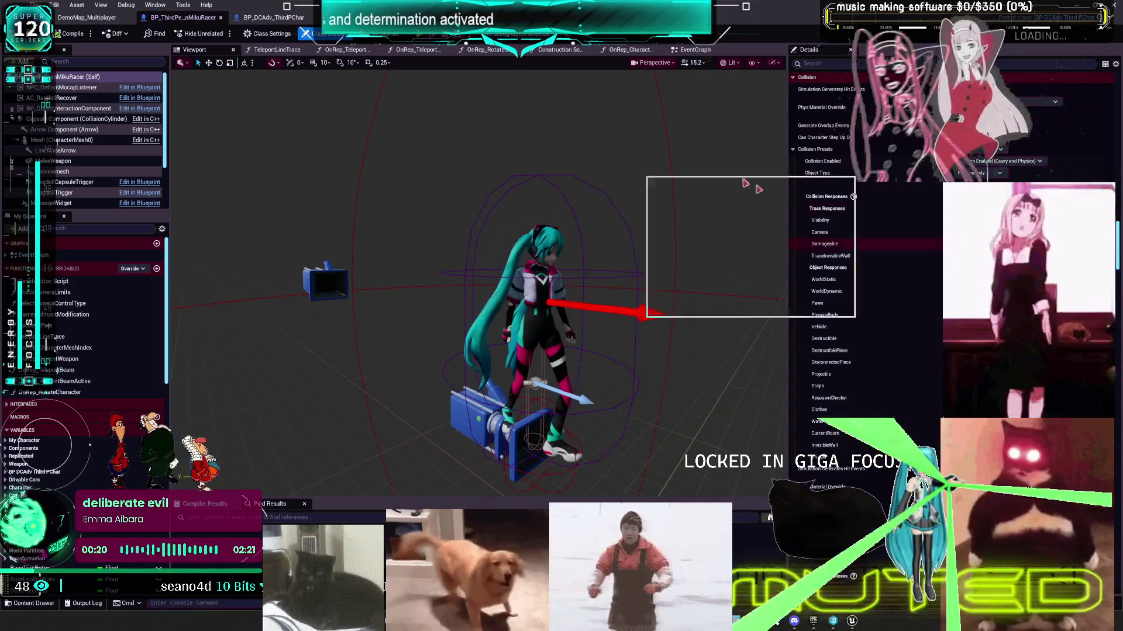
key(alt+Tab)
mouse_move(251, 171)
mouse_down()
mouse_move(276, 188)
mouse_move(424, 217)
mouse_move(382, 311)
mouse_up()
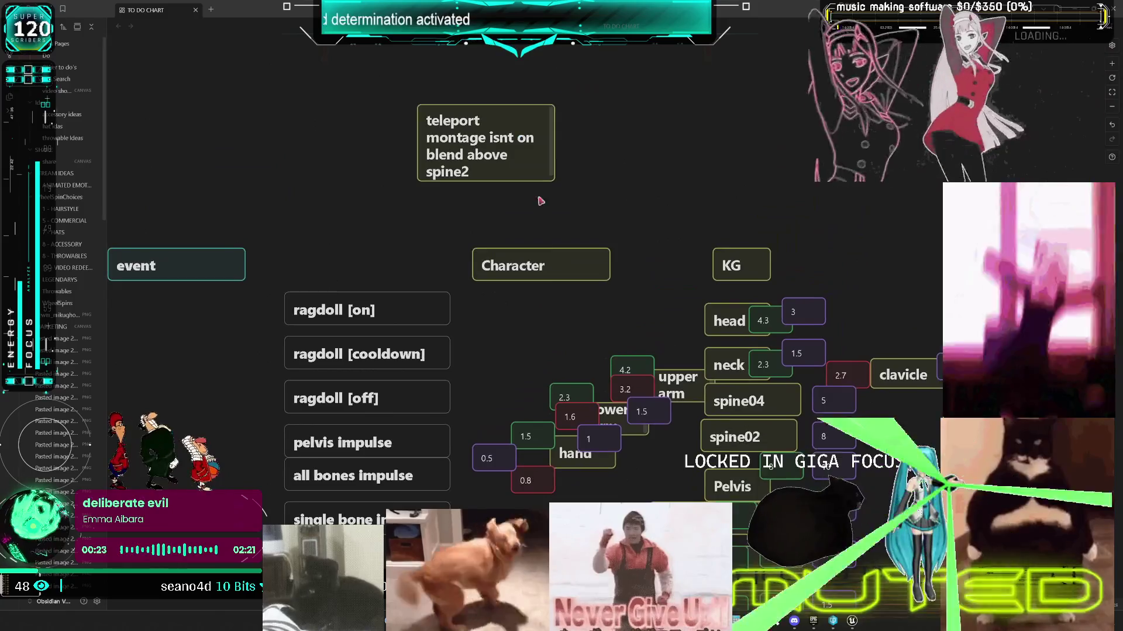
Step: Duplicate the teleport montage card and place the copy beside the original
click(518, 144)
key(ctrl+c)
click(562, 162)
key(ctrl+v)
drag(638, 327, 669, 147)
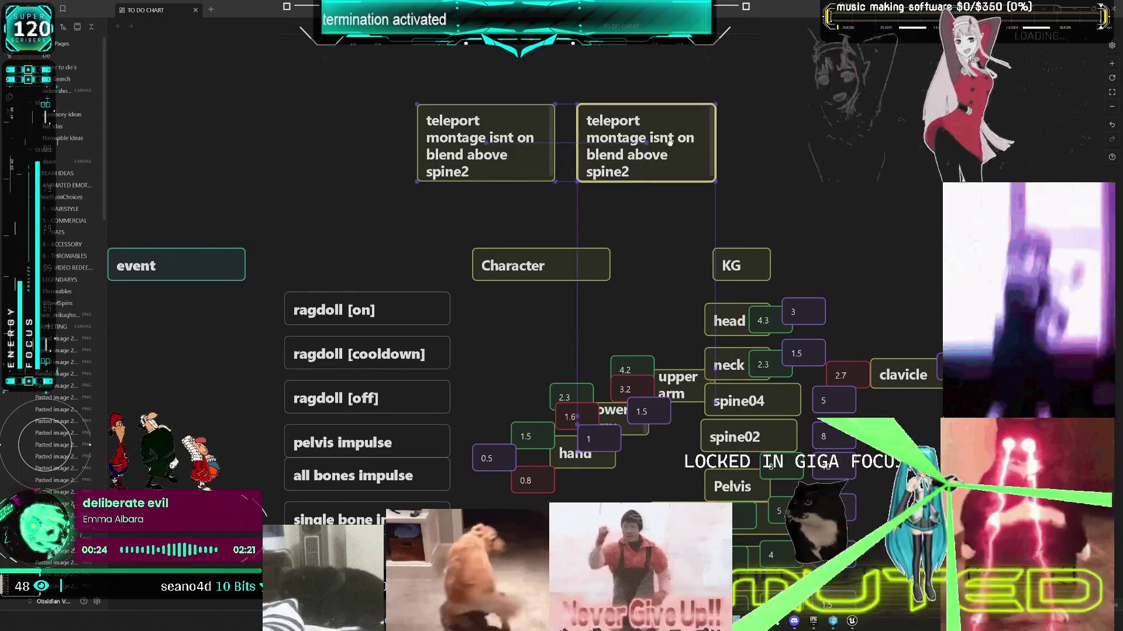
double_click(677, 147)
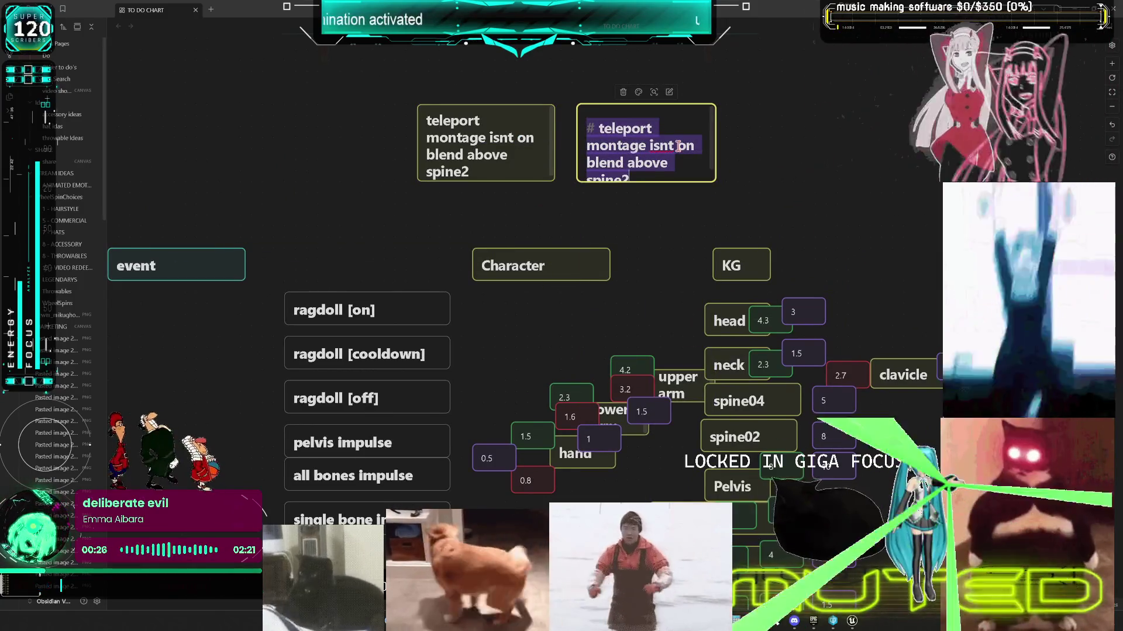
Step: Rewrite the copy to read 'set return to spawn to trigger and overlap collision settings'
key(Right)
key(BackSpace)
key(BackSpace)
key(BackSpace)
key(BackSpace)
key(BackSpace)
key(BackSpace)
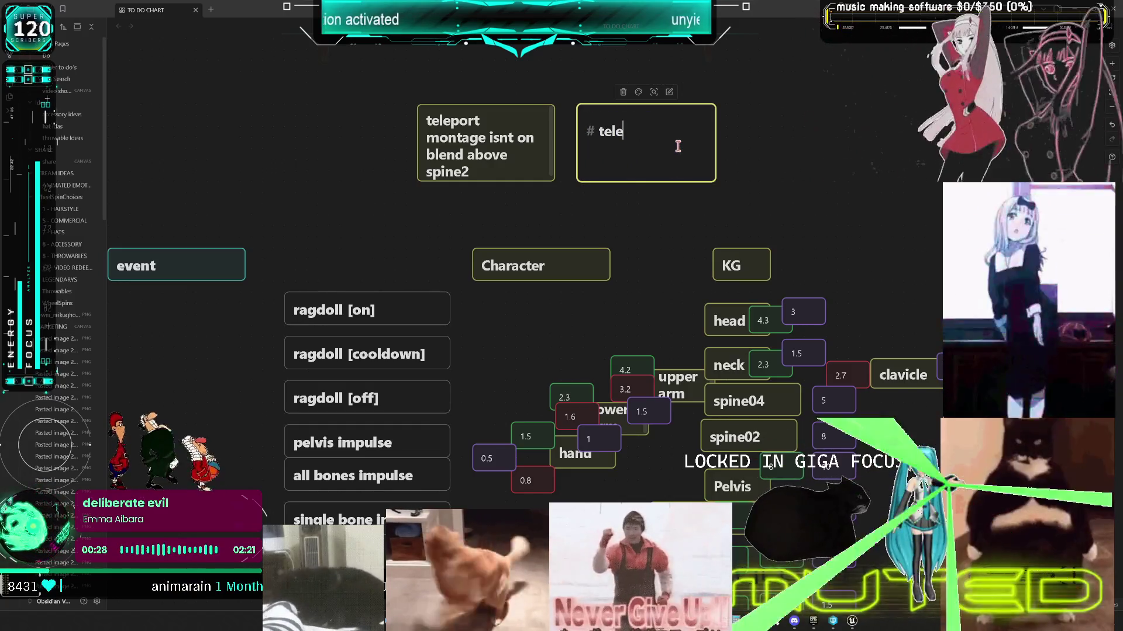
text(et )
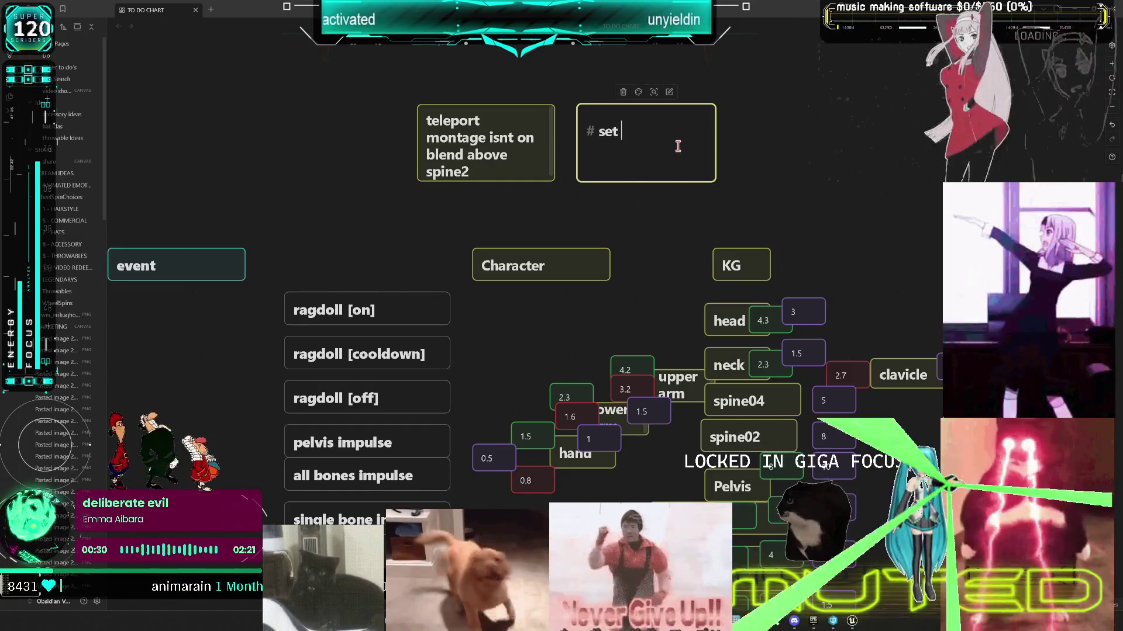
text(return to spawn to)
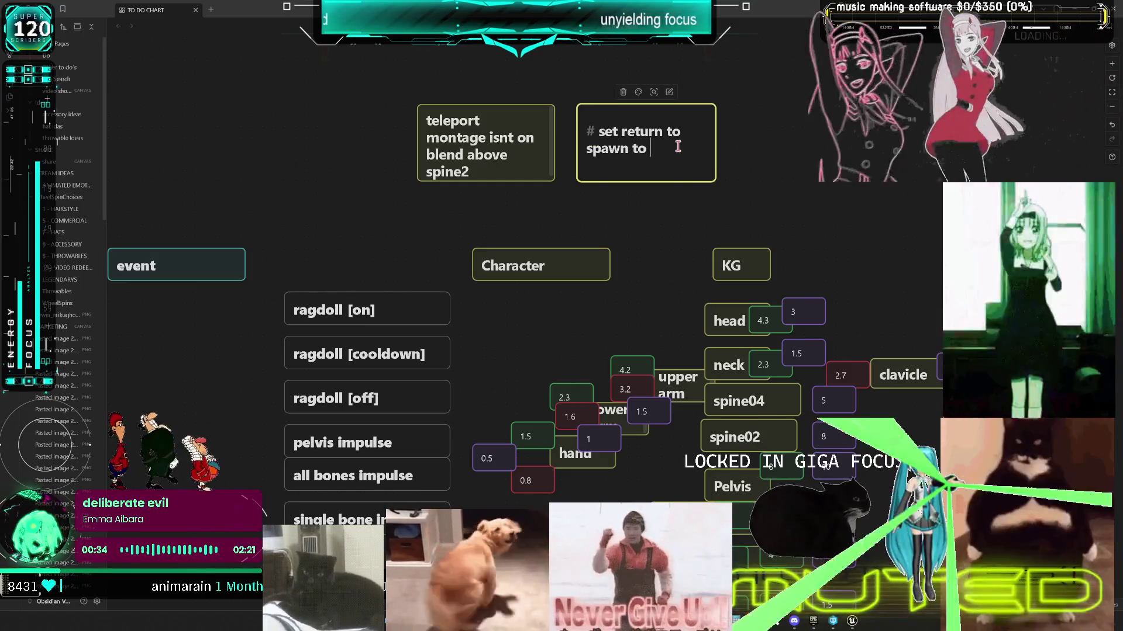
key(BackSpace)
key(BackSpace)
text(rigg)
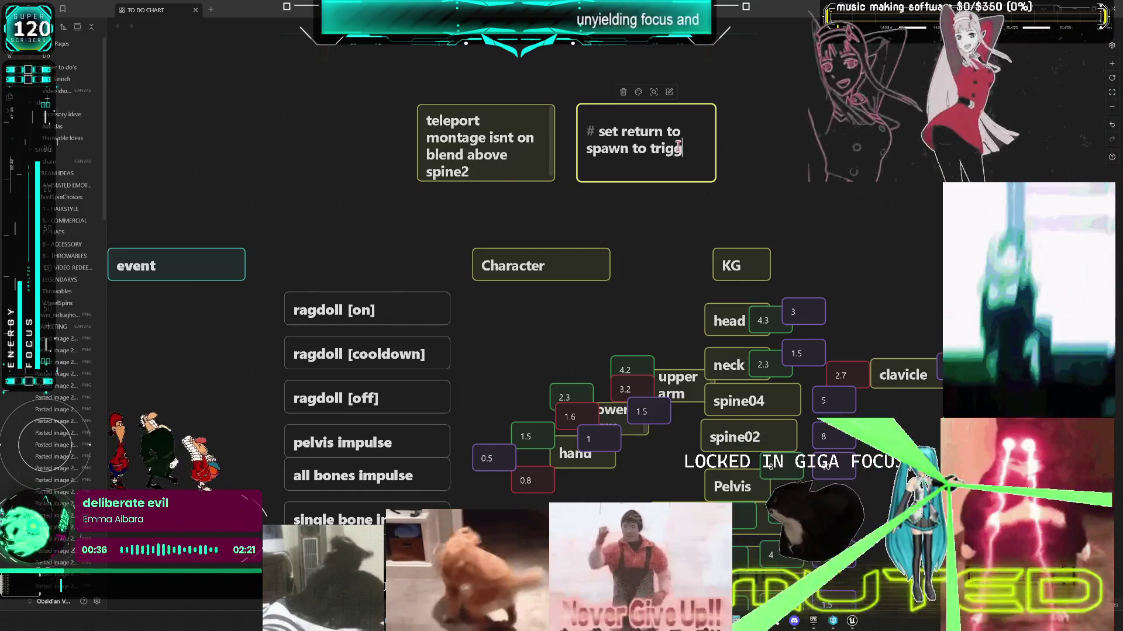
text(er and oov)
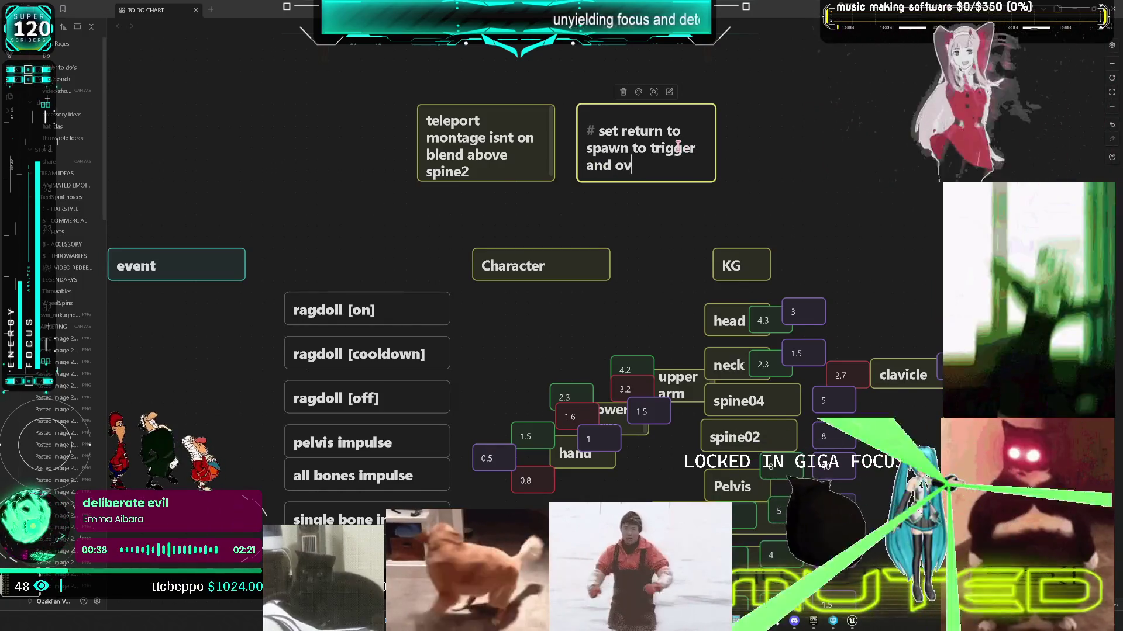
text(erlap phys)
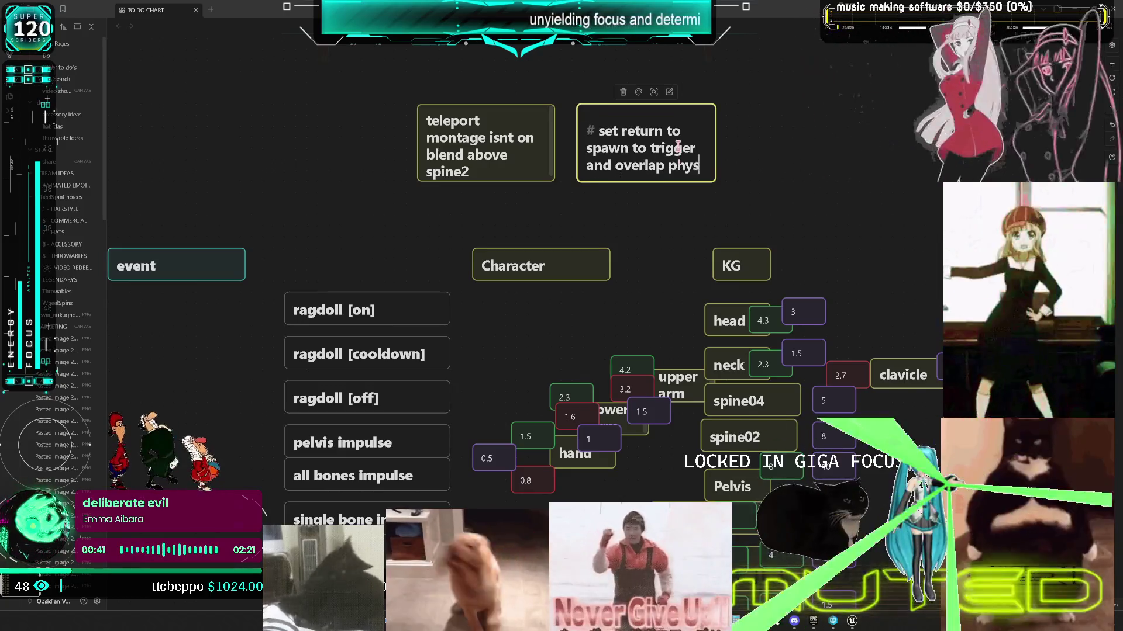
key(BackSpace)
key(BackSpace)
key(BackSpace)
key(BackSpace)
text(col)
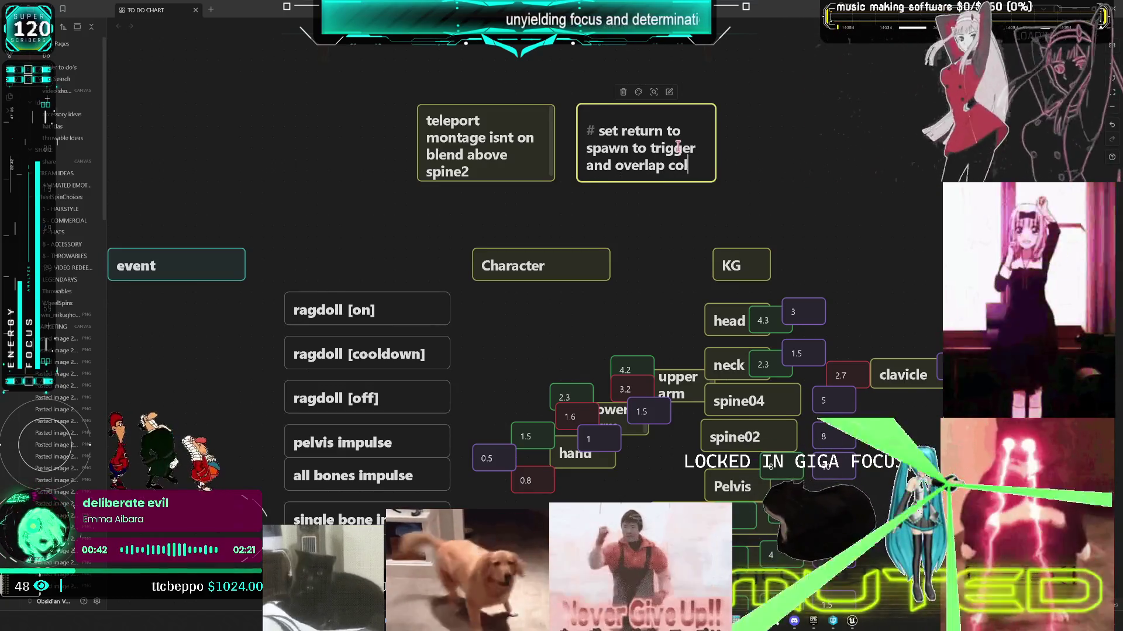
text(lision)
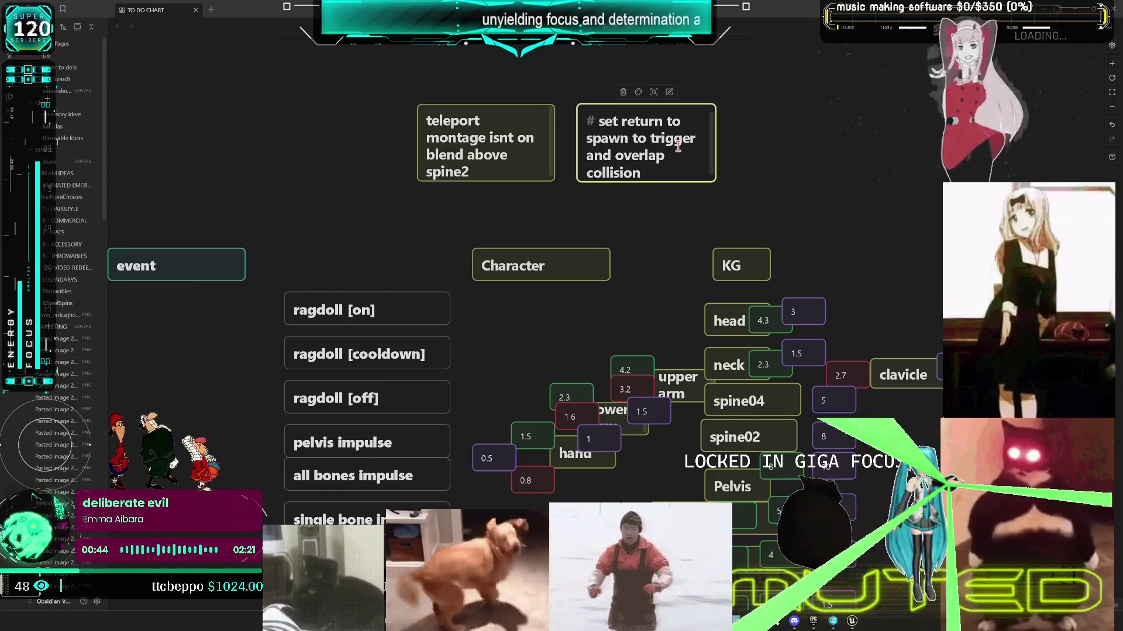
text(  settings)
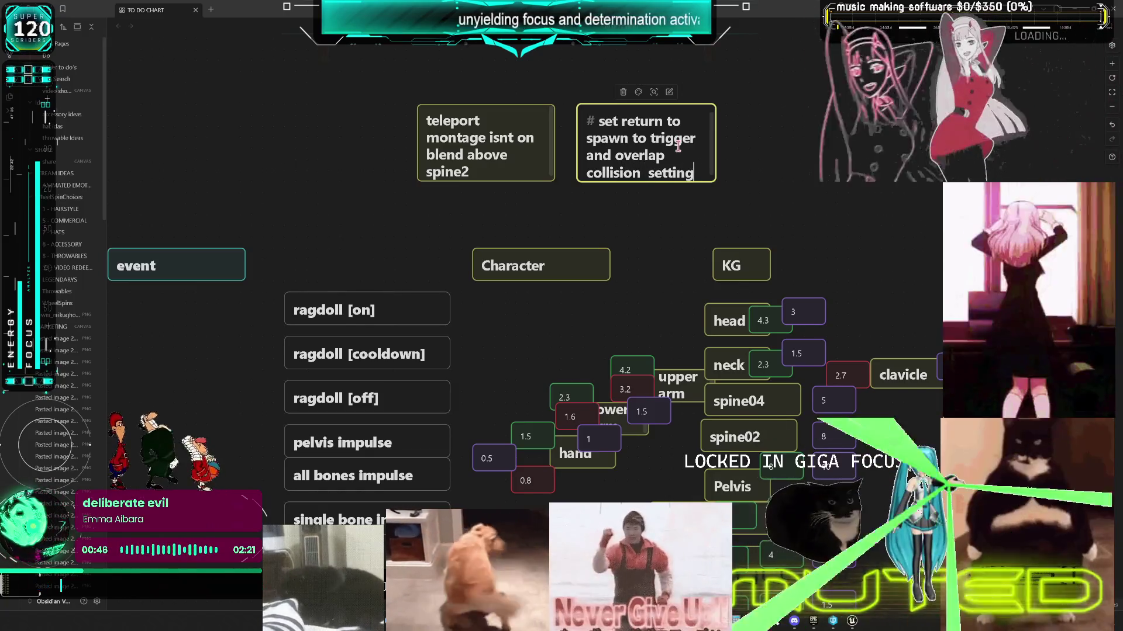
click(828, 135)
scroll(839, 133, down, 3)
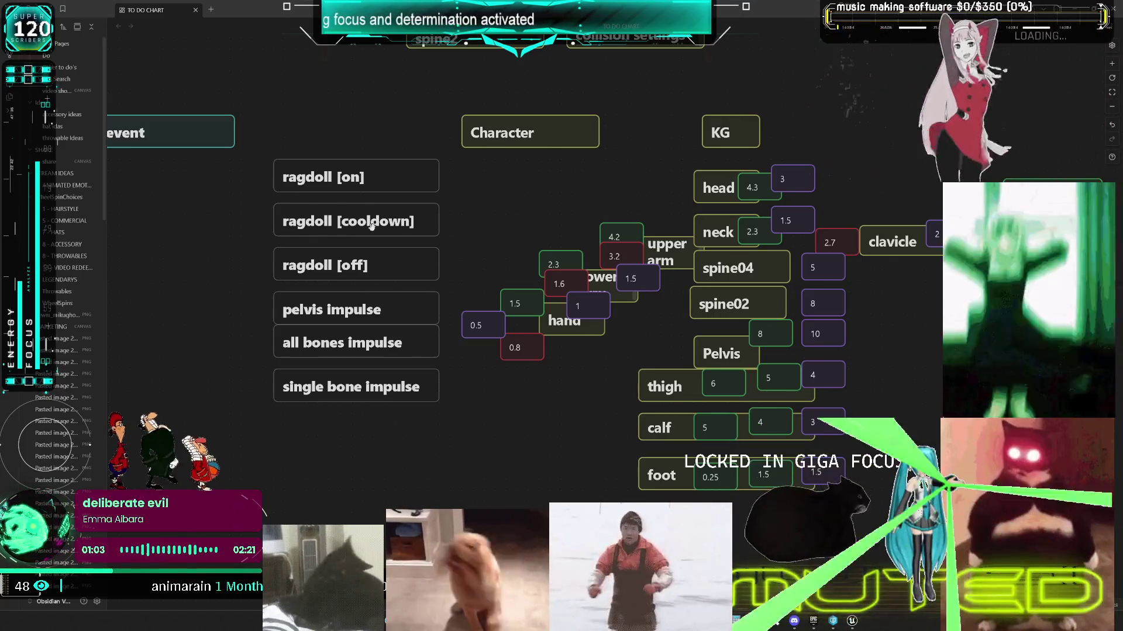
scroll(426, 325, down, 4)
scroll(431, 318, up, 4)
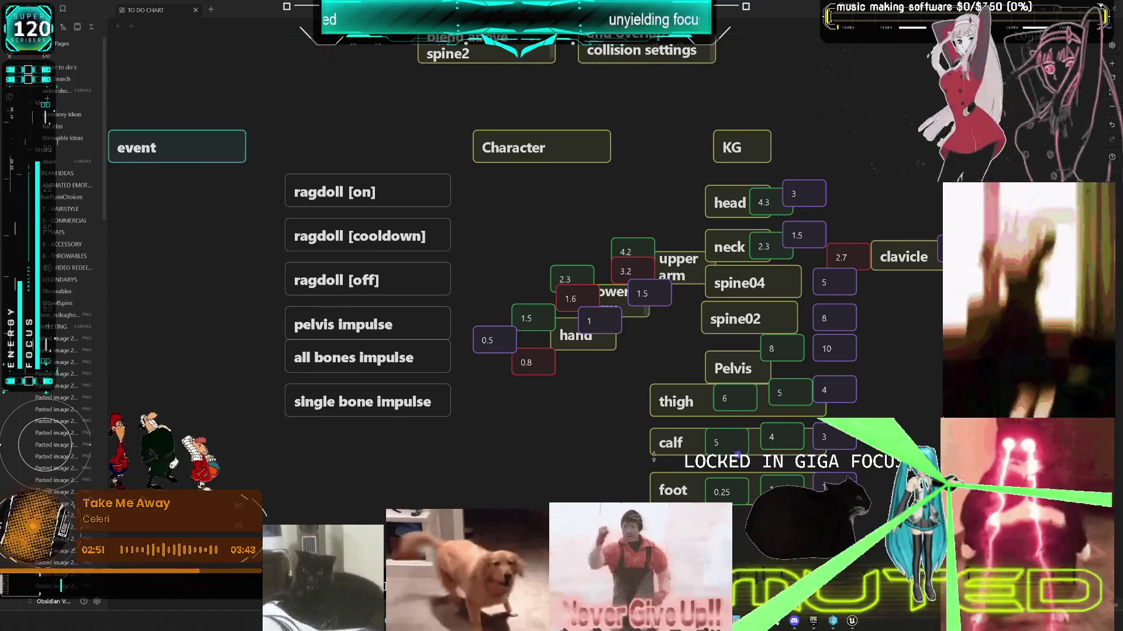
click(856, 626)
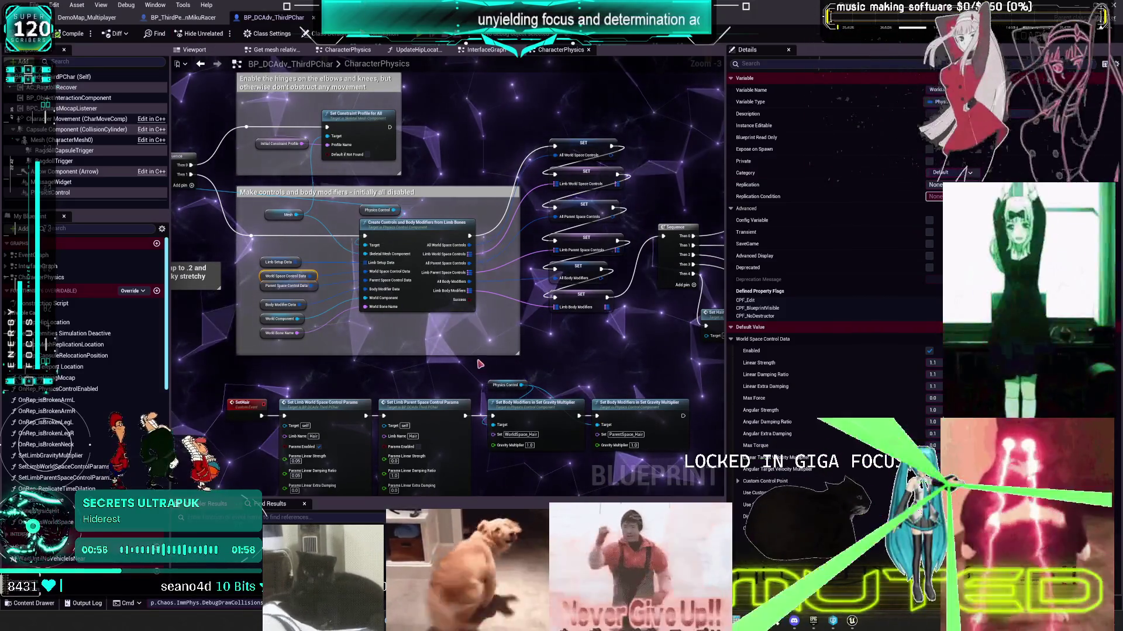
Step: Set the hair's world-space Linear Strength to 0.05, compile, and start a multiplayer play test
scroll(483, 364, up, 3)
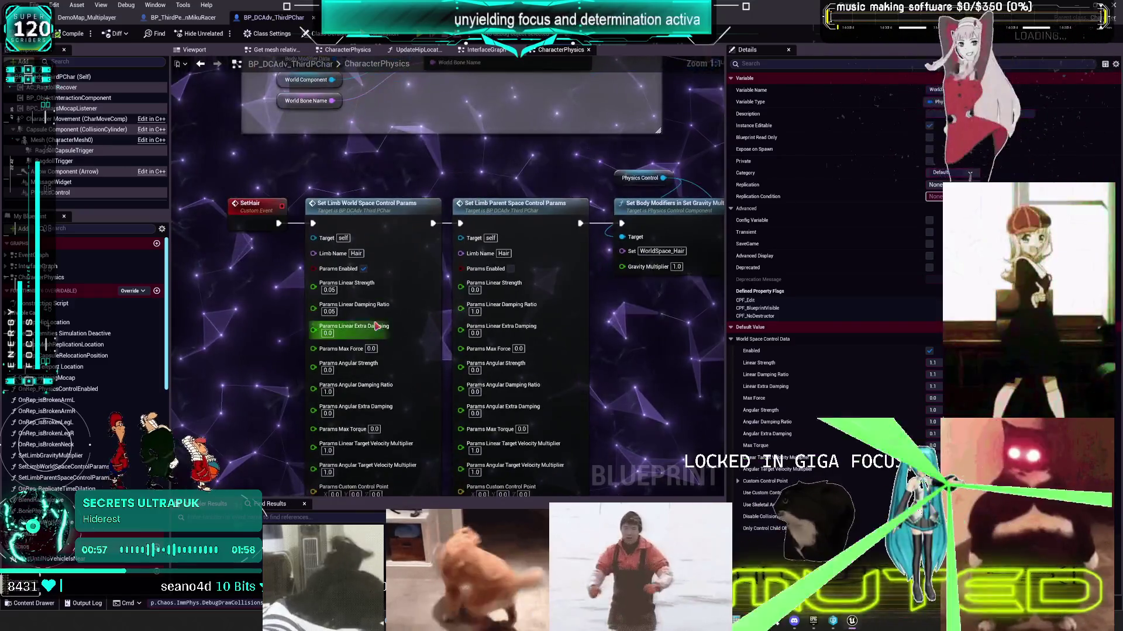
drag(376, 326, 395, 256)
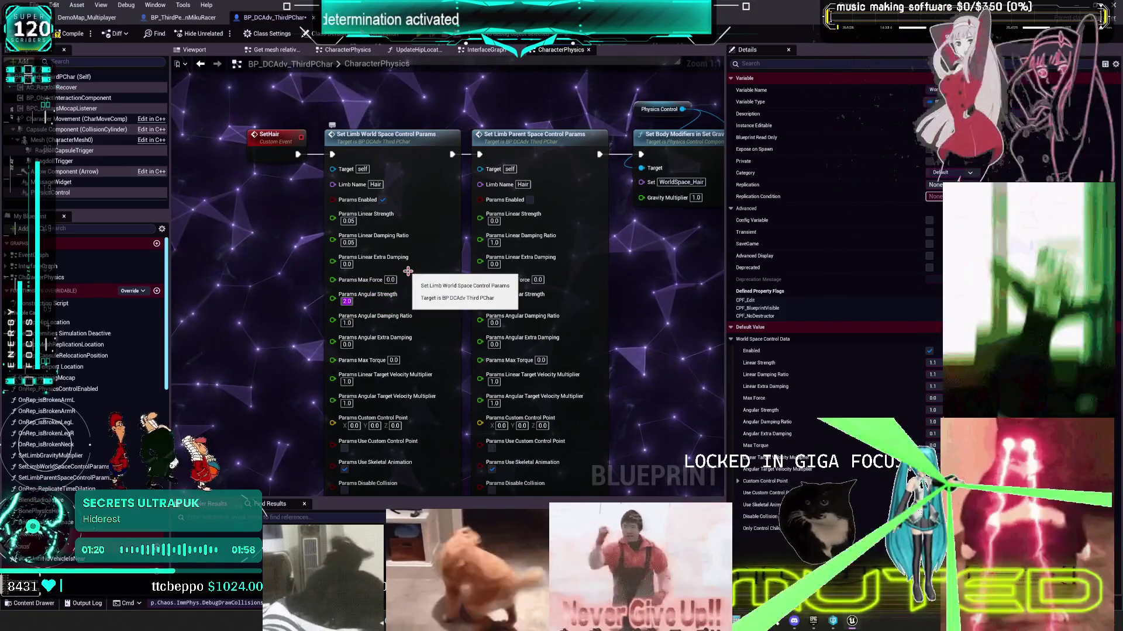
click(348, 221)
text(0.05)
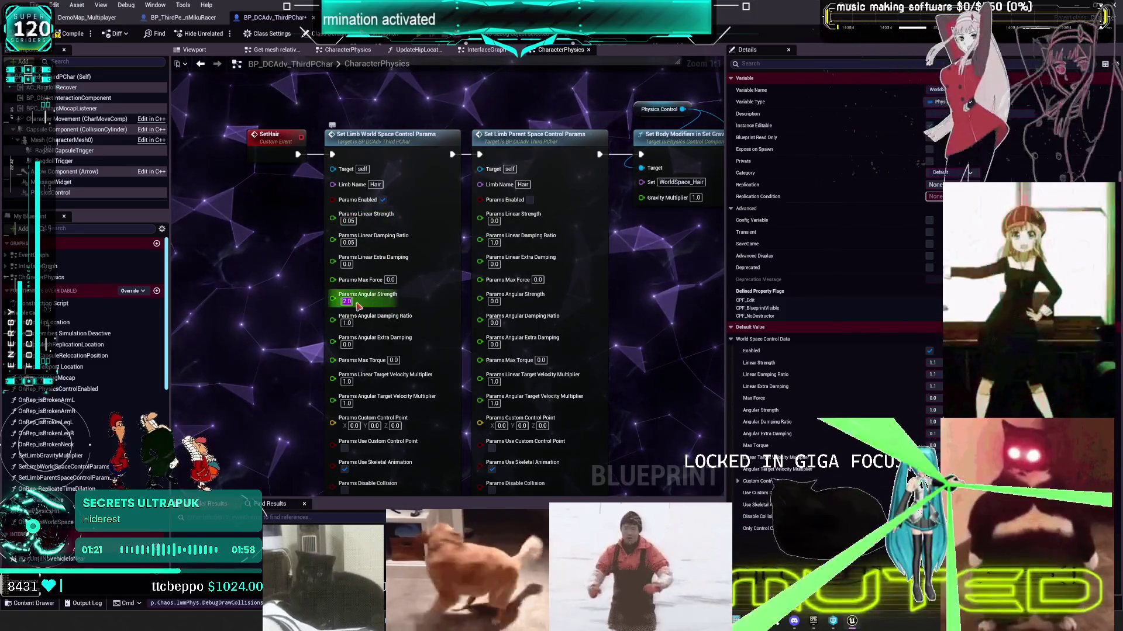
key(Return)
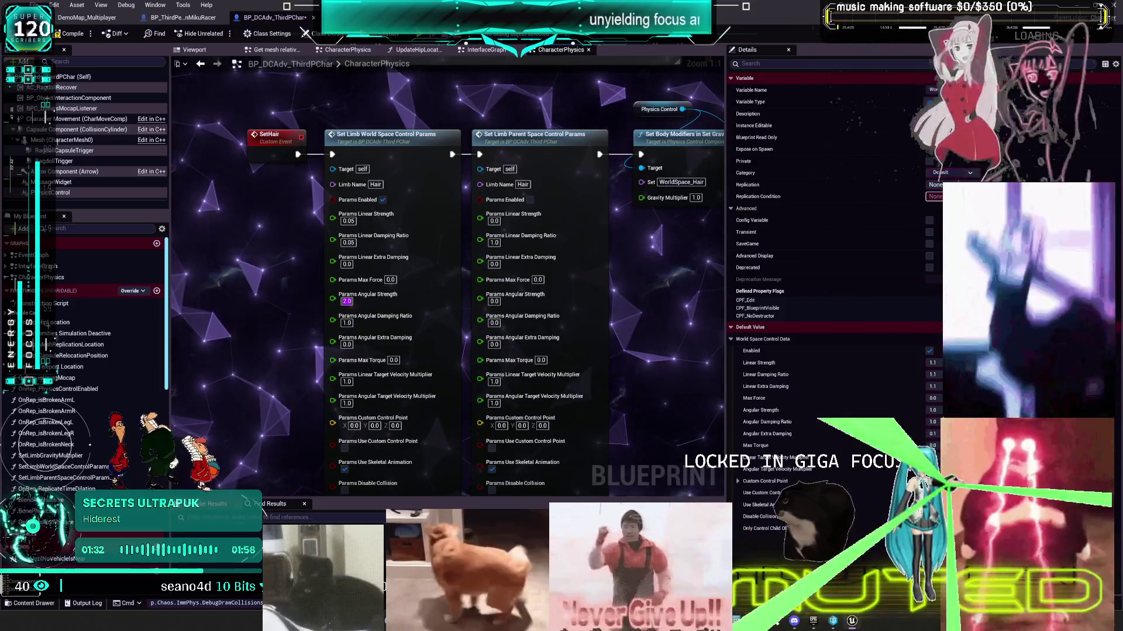
key(F7)
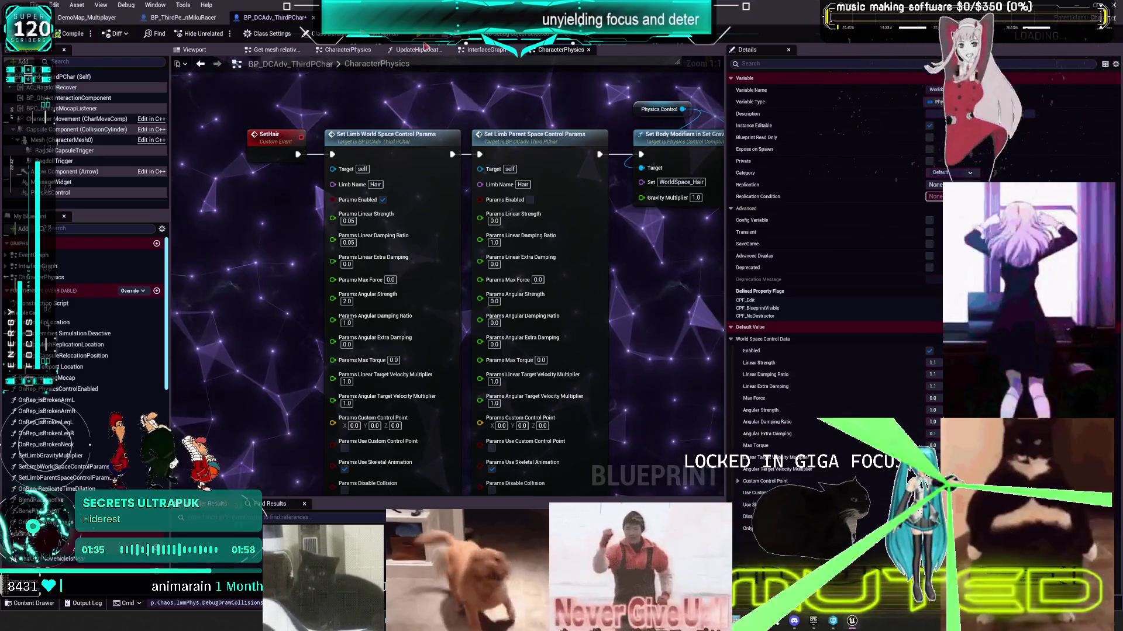
key(alt+p)
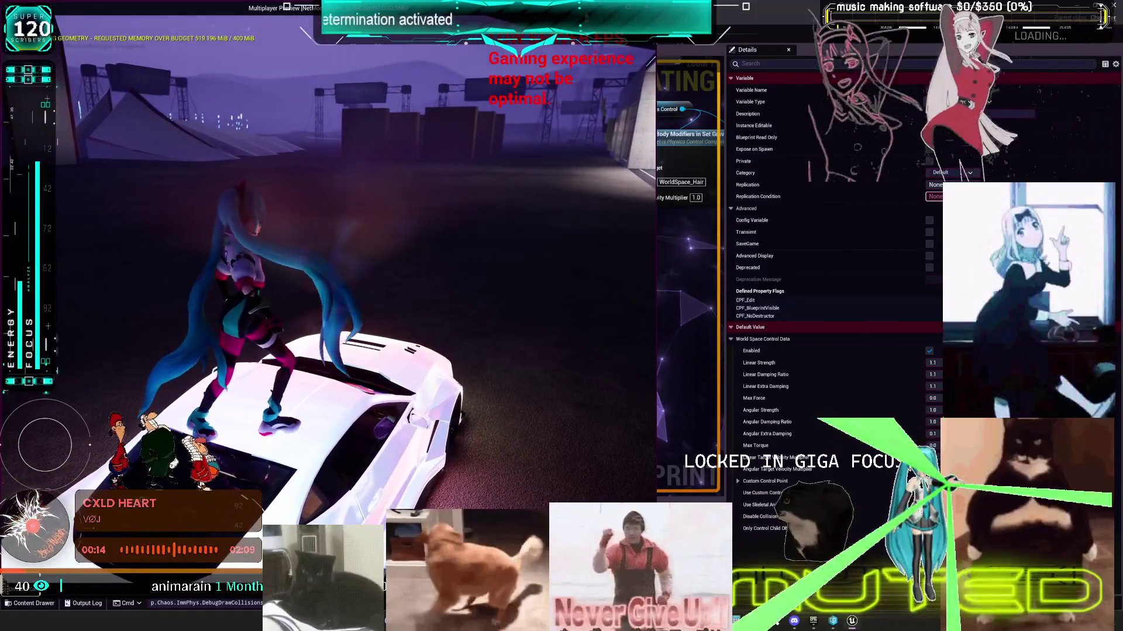
Step: Stop the play test and save the character blueprint
key(Escape)
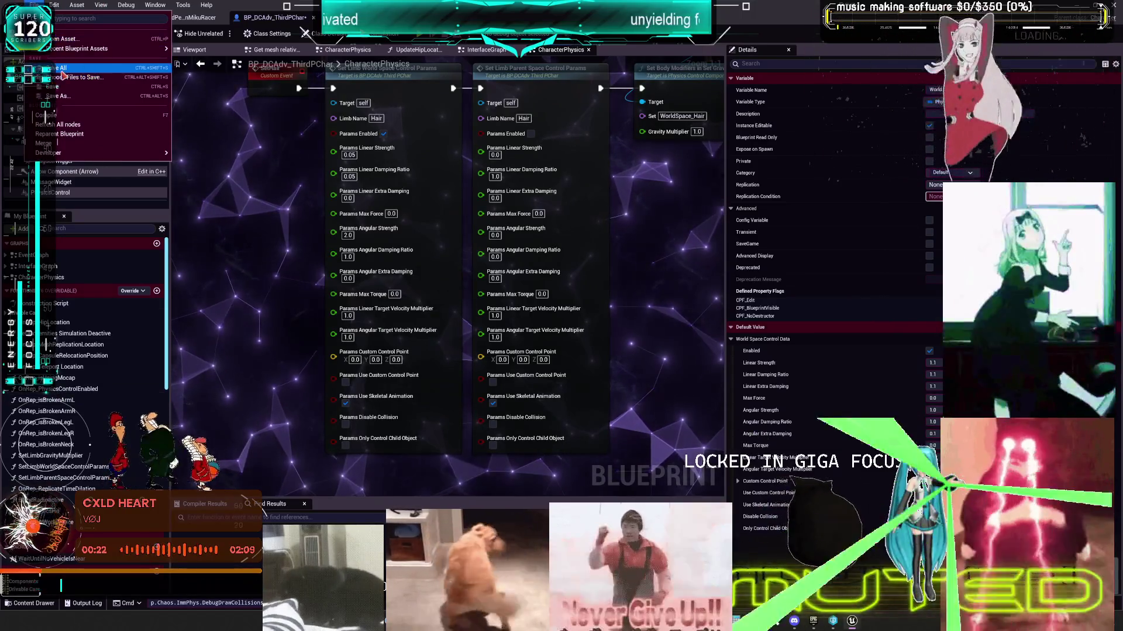
key(ctrl+s)
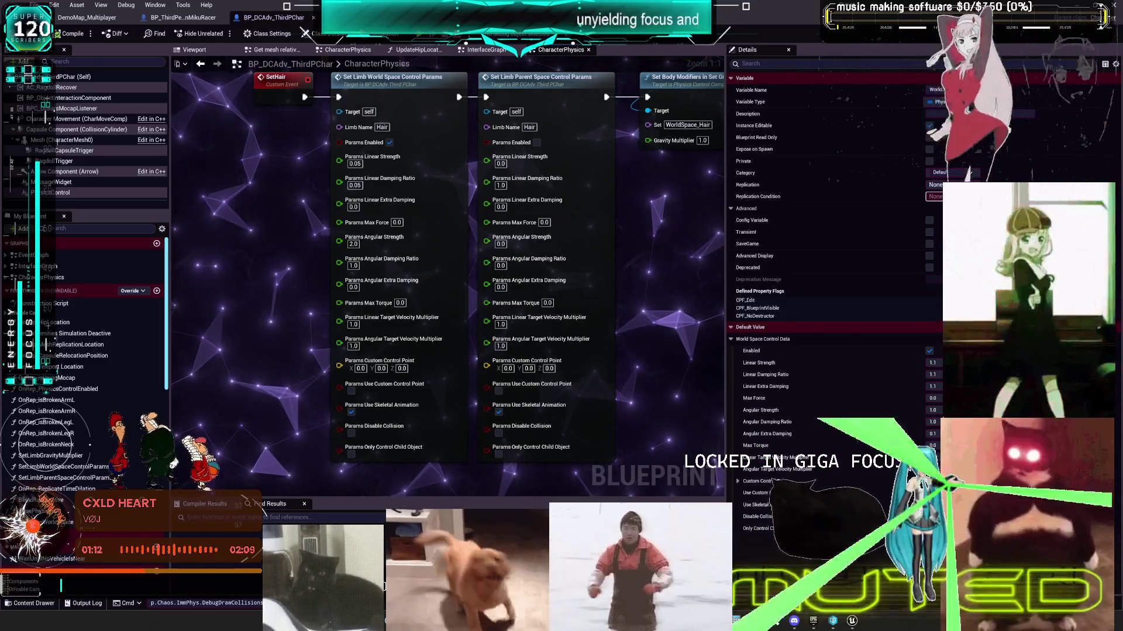
Step: Pan the graph to the 'WorldSpace controls for the feet' comment block
mouse_move(497, 181)
mouse_down()
mouse_move(607, 148)
mouse_move(702, 274)
mouse_move(685, 222)
mouse_move(526, 155)
mouse_move(508, 276)
mouse_up()
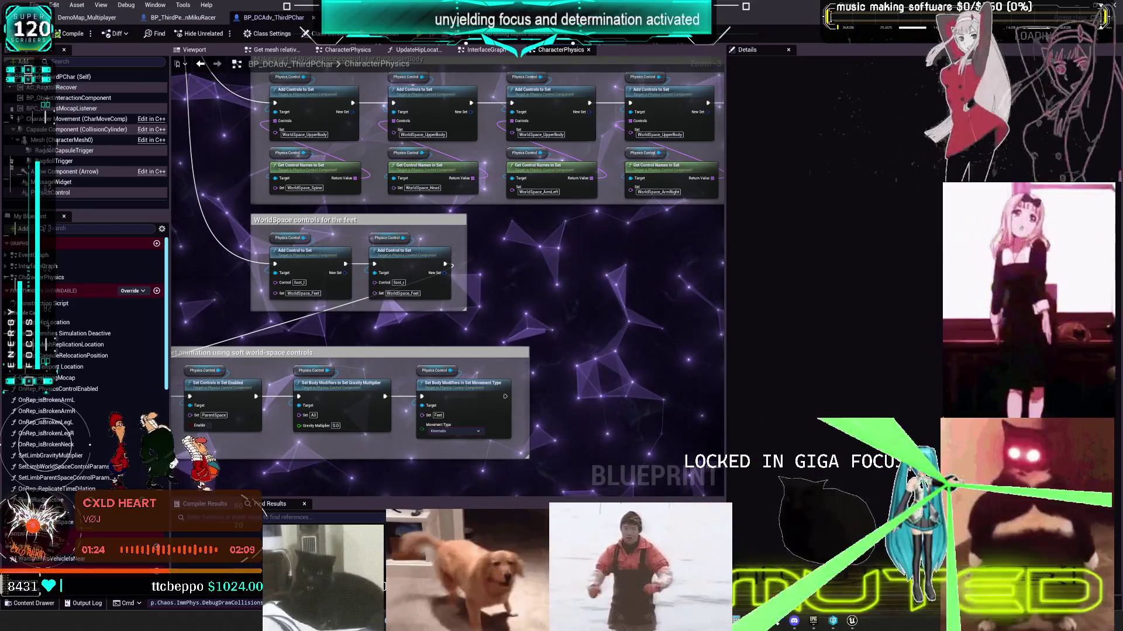
Step: Return the SetHair world-space Params Linear Strength to 0.0
mouse_move(391, 319)
mouse_down()
mouse_move(401, 321)
mouse_move(531, 162)
mouse_up()
scroll(349, 254, up, 3)
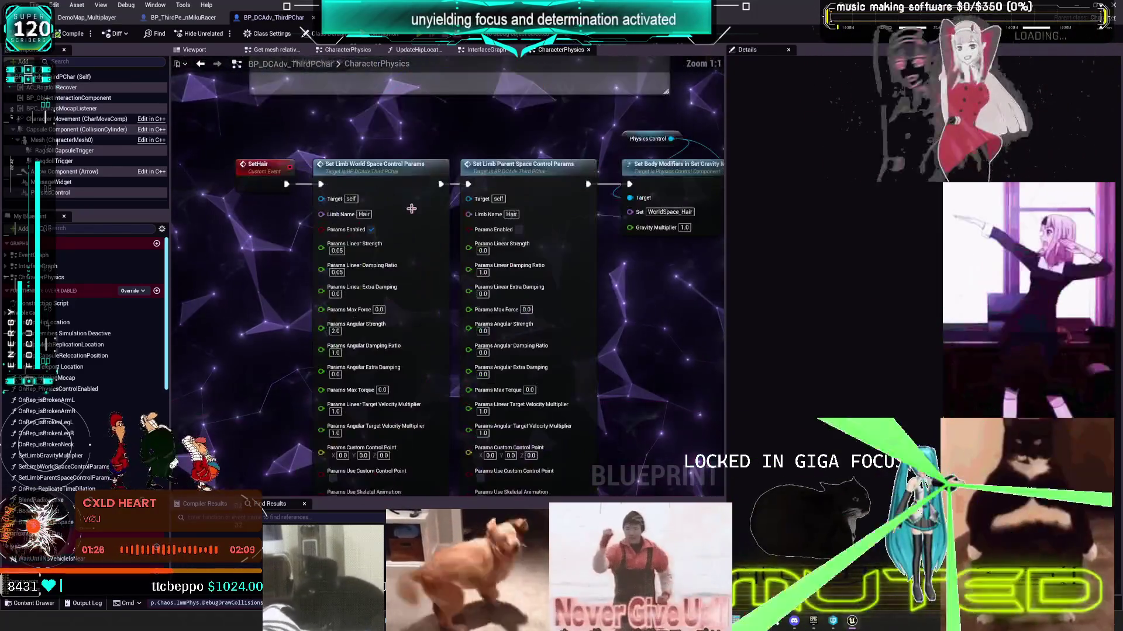
click(340, 254)
text(0.05)
key(Return)
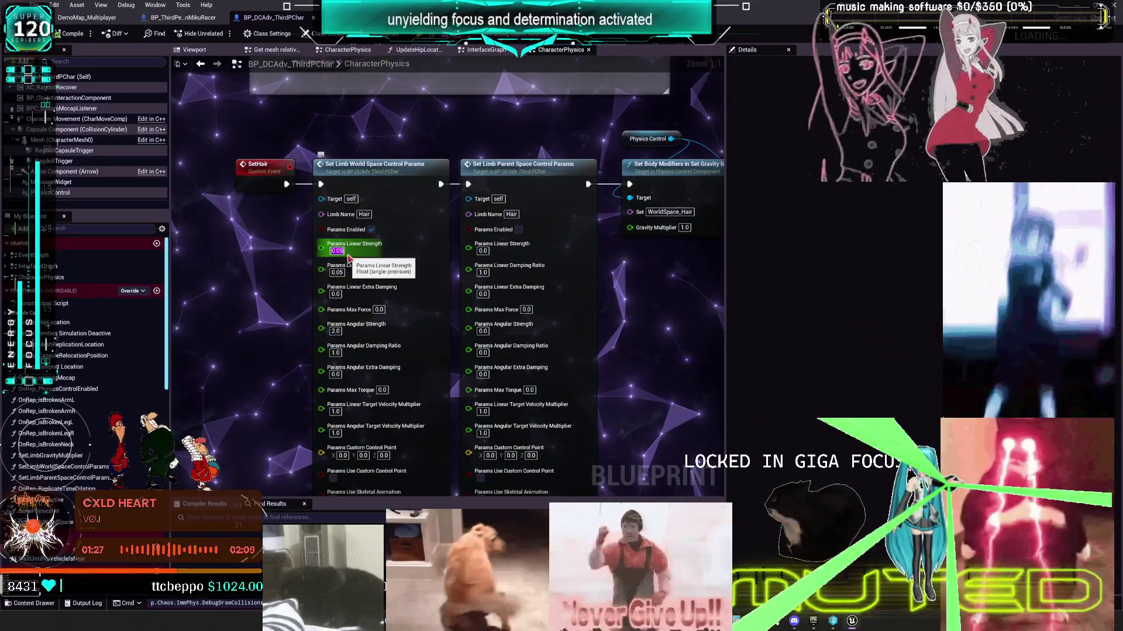
key(BackSpace)
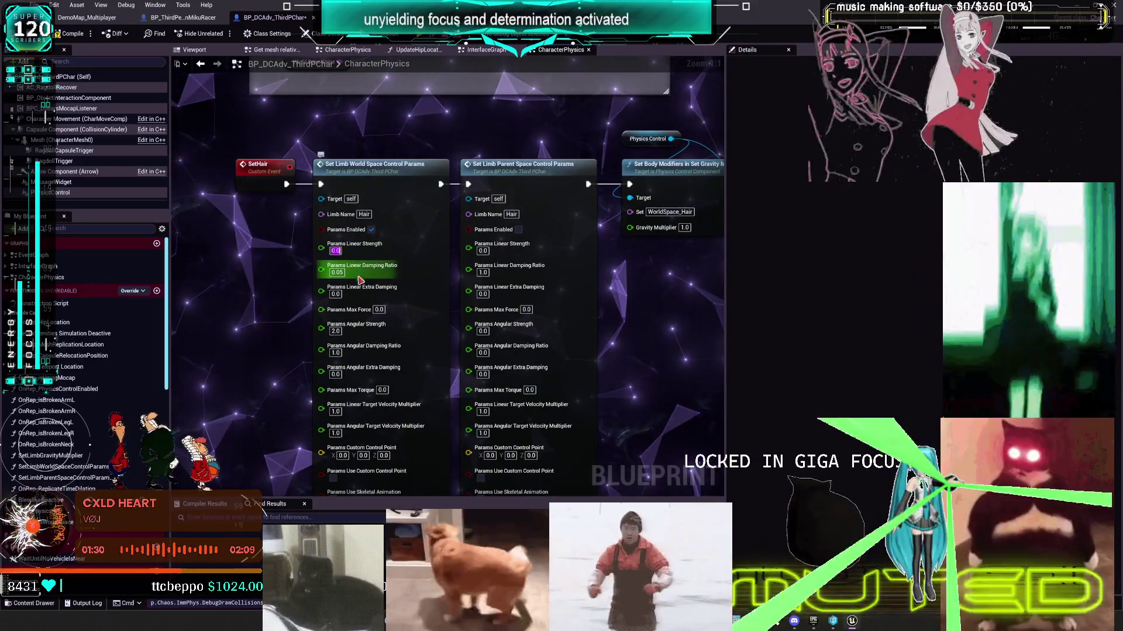
key(Return)
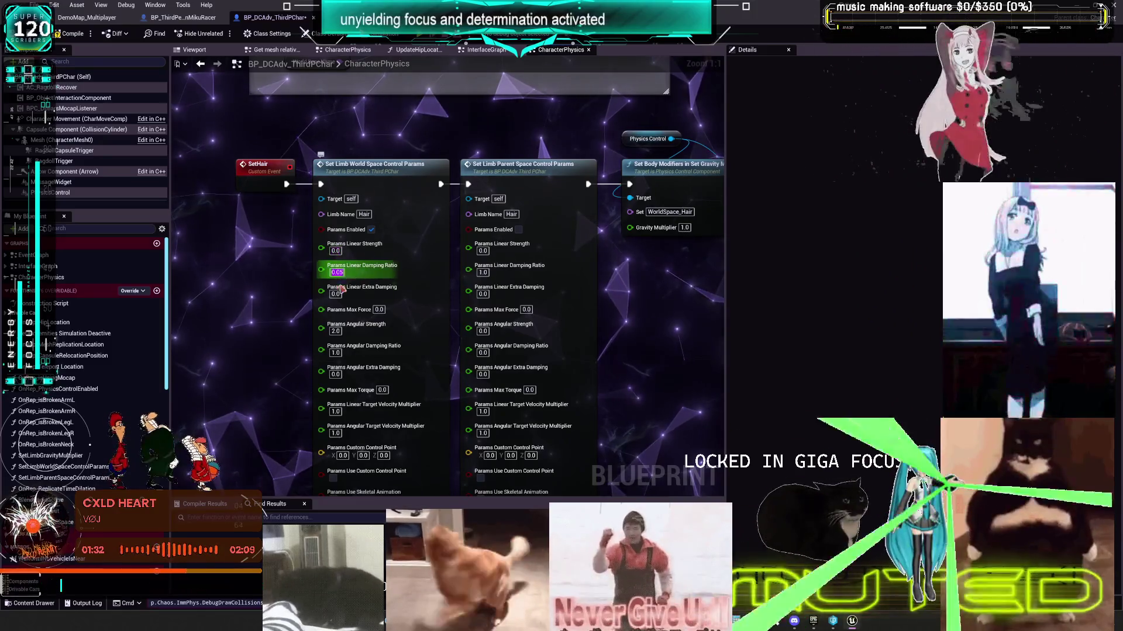
Step: Set the hair's Params Linear Extra Damping to 5.0
click(337, 295)
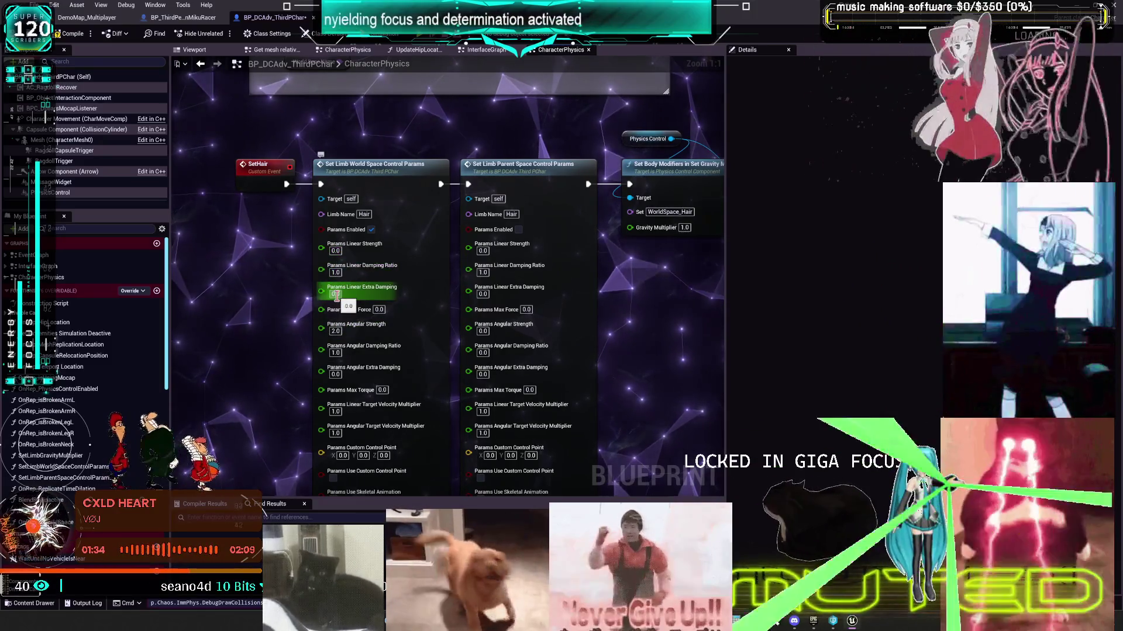
text(1)
key(Return)
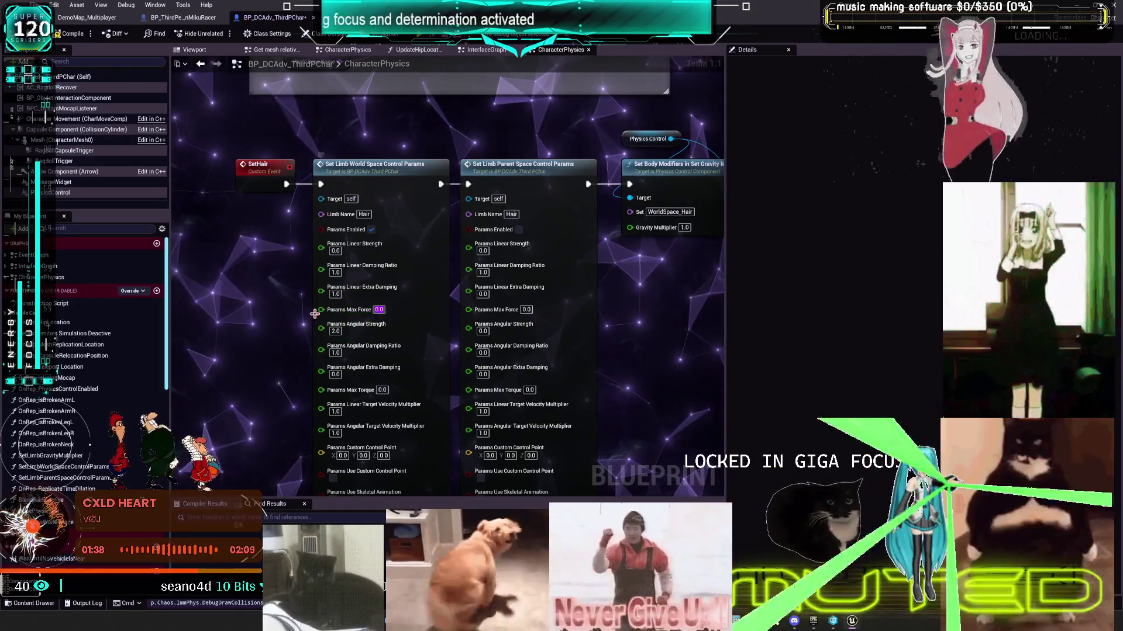
click(335, 294)
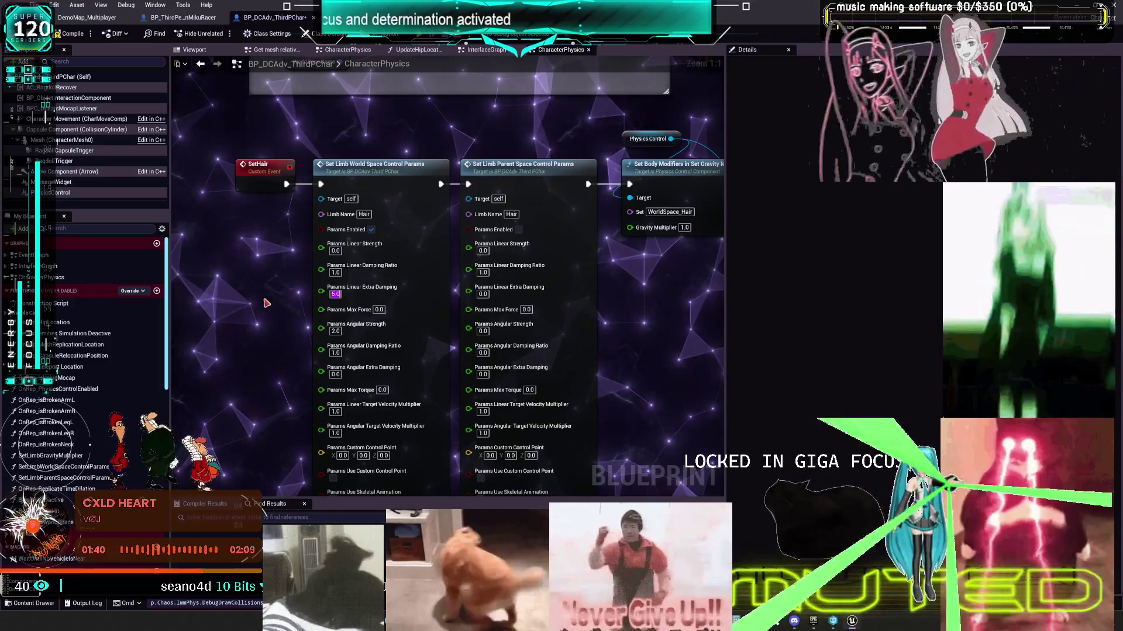
text(5)
key(Return)
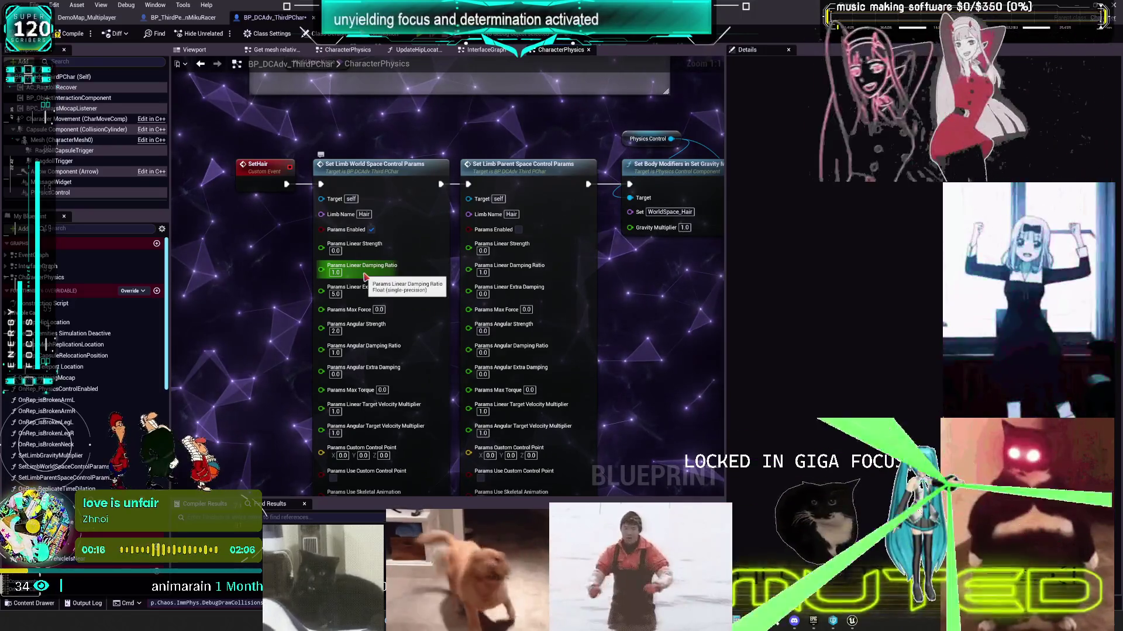
Step: Set the hair's world-space Linear Extra Damping to 0.0
click(335, 273)
text(0)
key(Return)
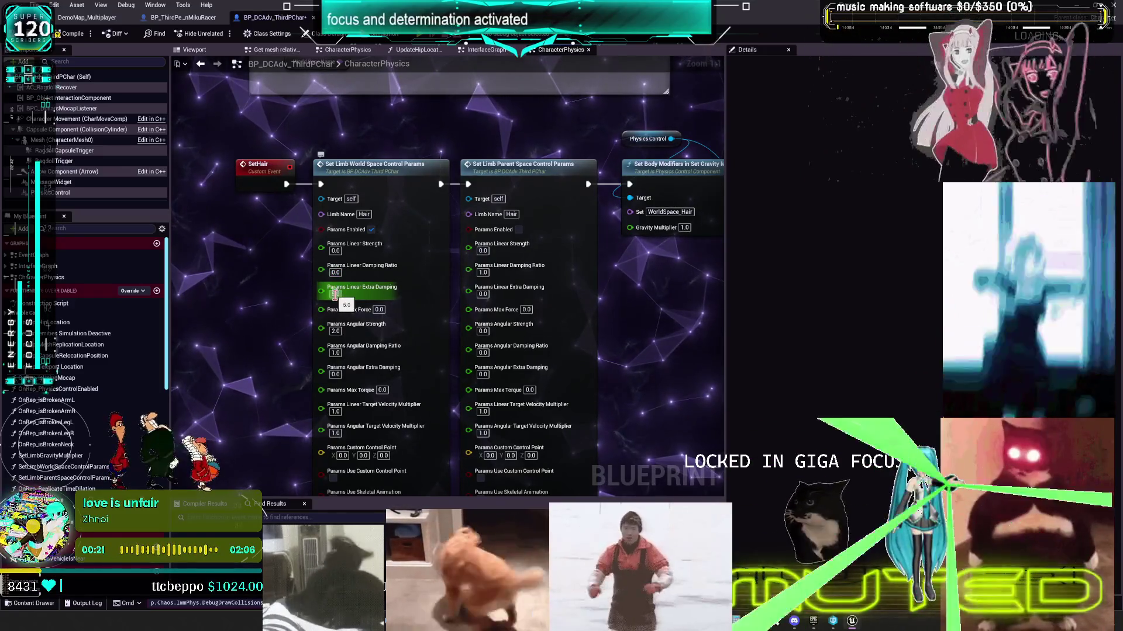
click(338, 294)
key(Return)
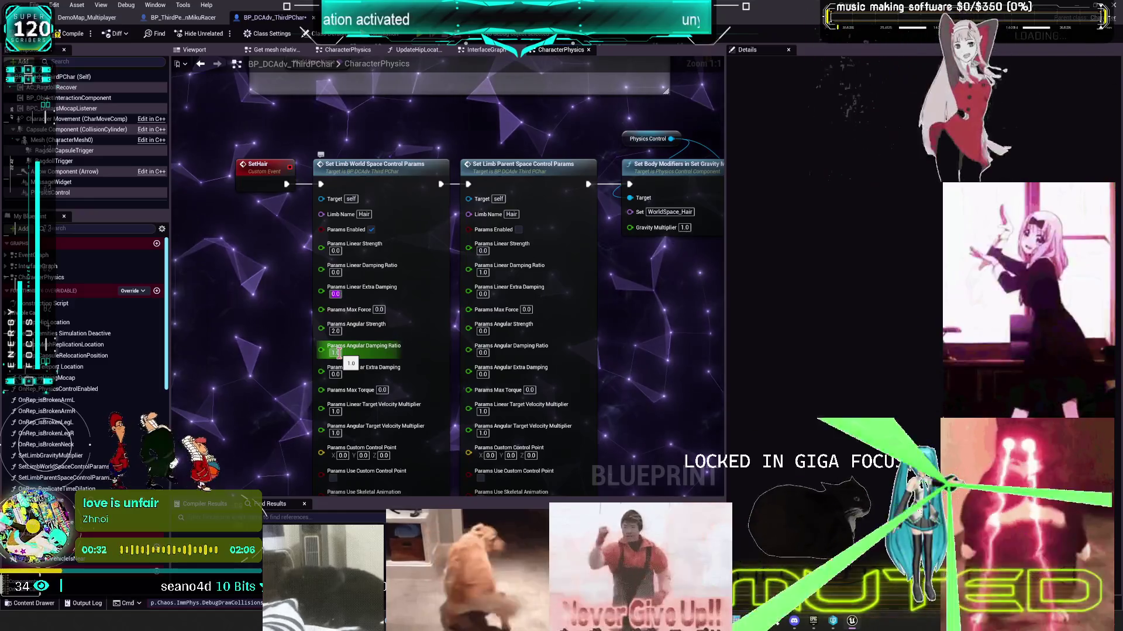
Step: Set Angular Strength to 0.2 and compile the character blueprint
click(337, 353)
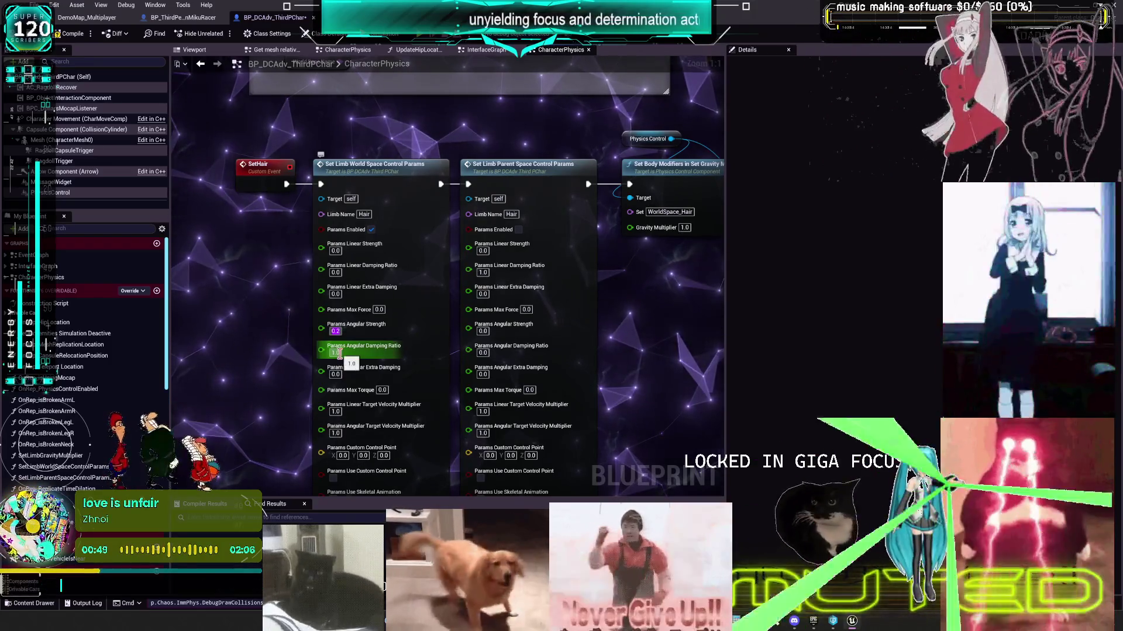
key(Return)
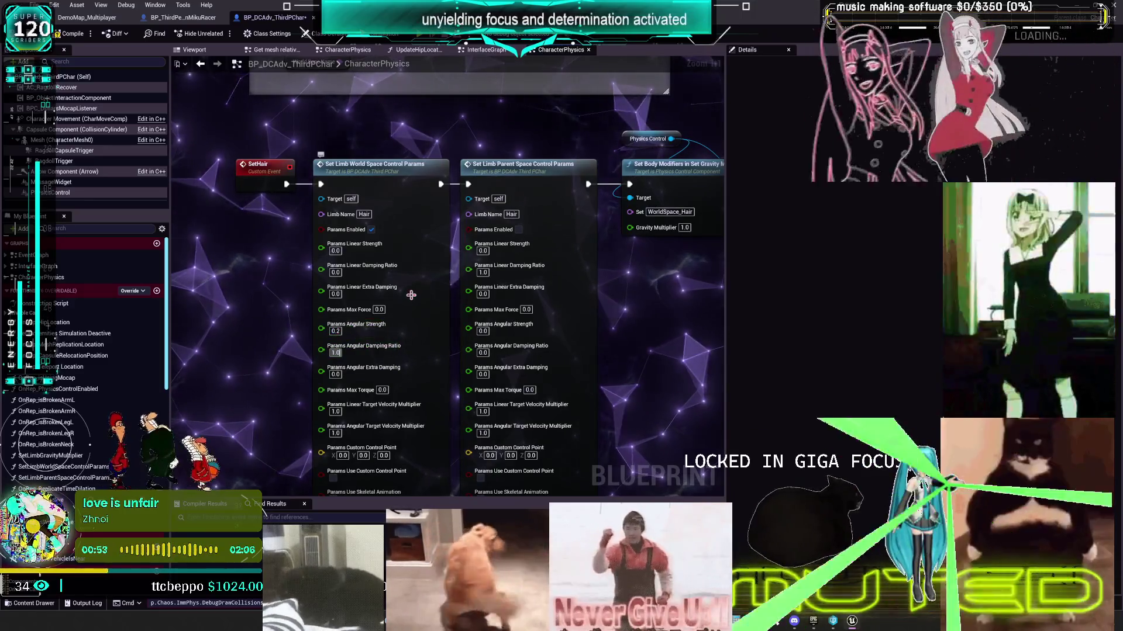
scroll(363, 349, down, 3)
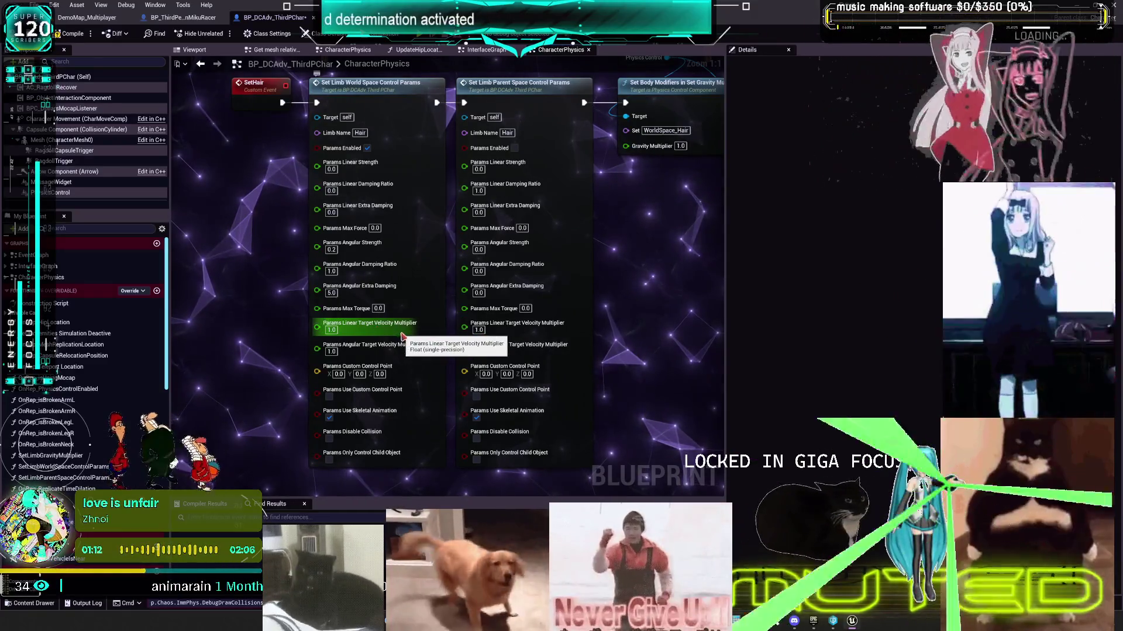
click(79, 36)
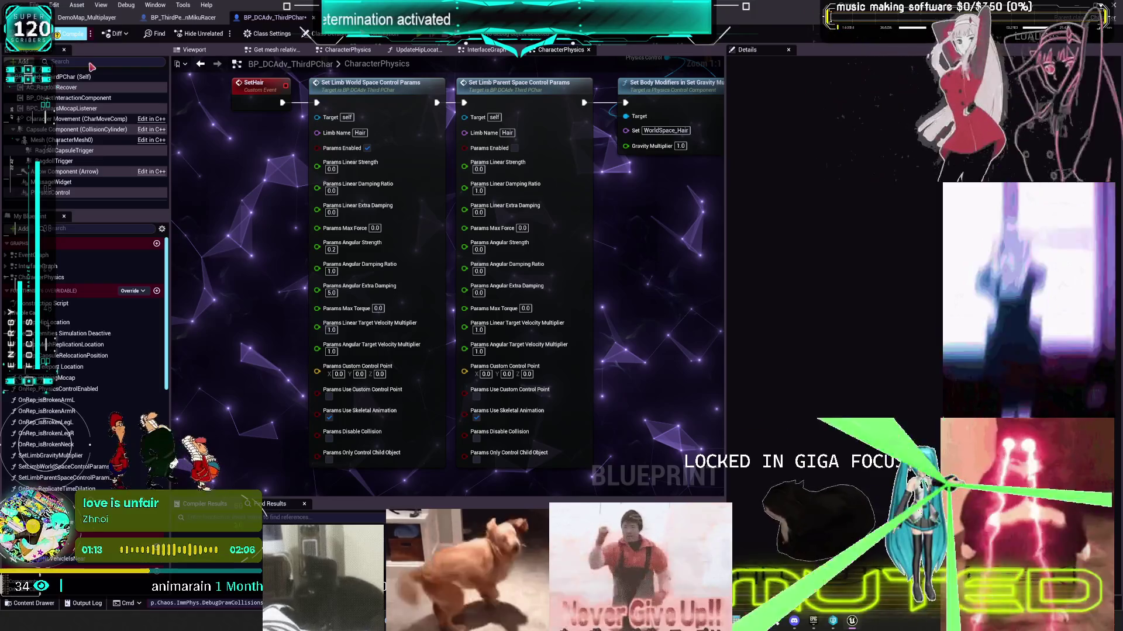
Step: Set World Space Control Data defaults: linear fields 0.0 and Angular Strength 2.0
scroll(255, 183, down, 1)
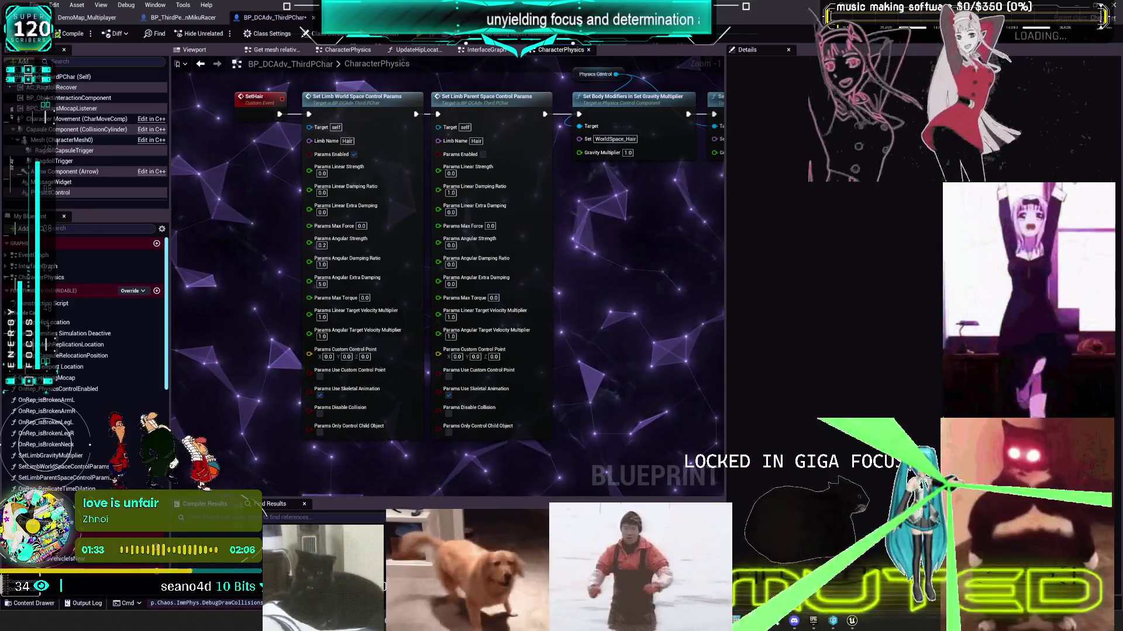
scroll(720, 328, down, 2)
scroll(284, 137, up, 3)
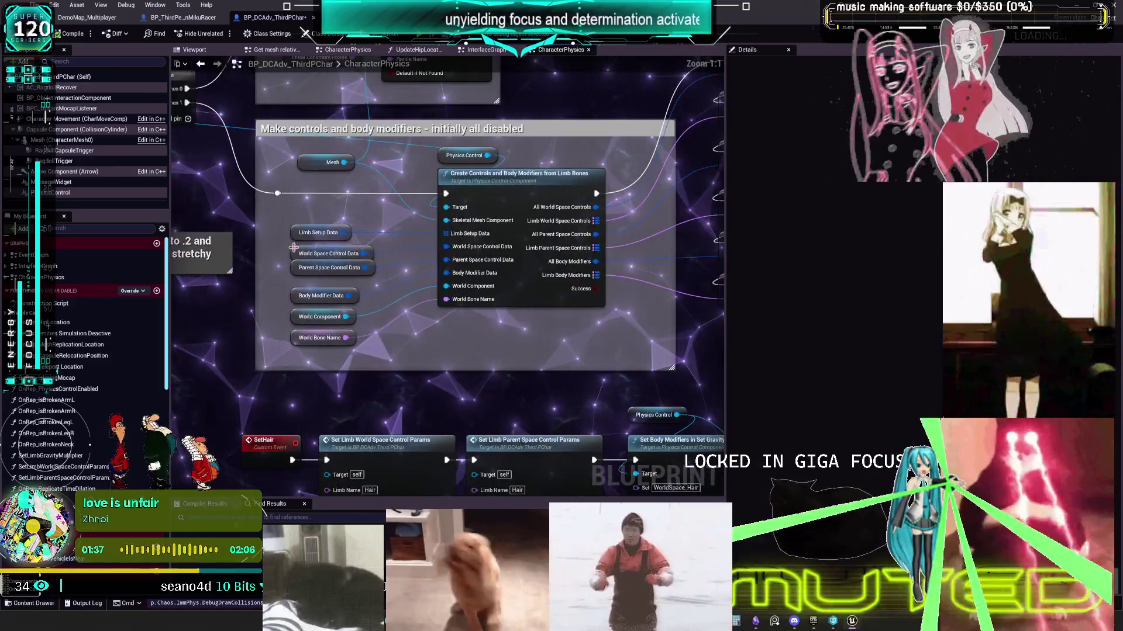
click(293, 247)
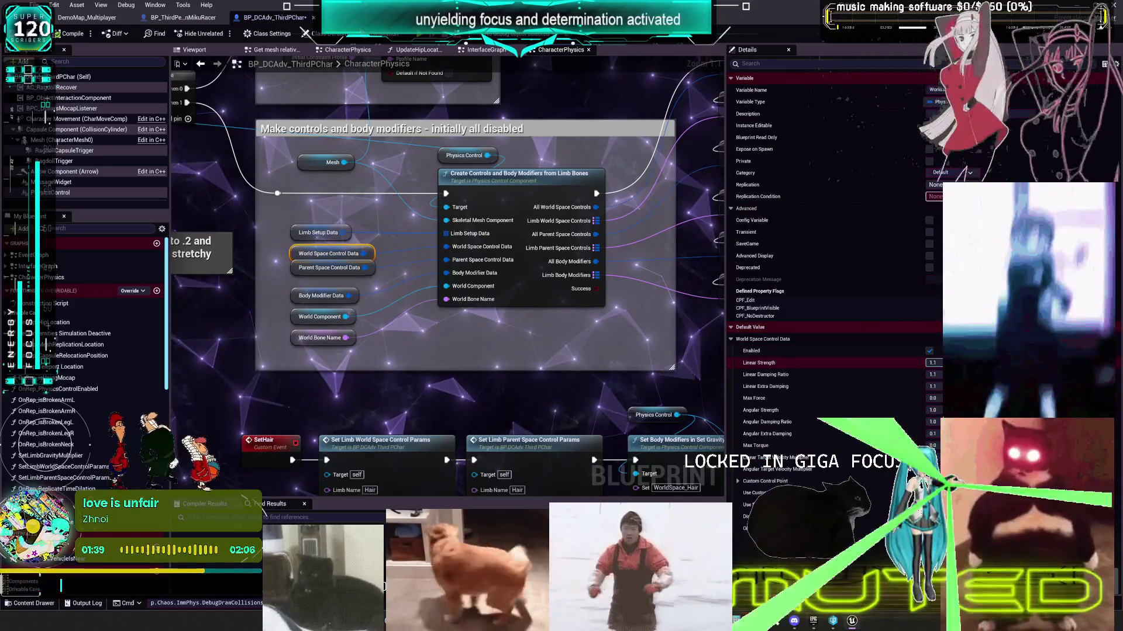
click(932, 362)
text(0)
key(Tab)
text(0)
key(Tab)
text(0)
key(Tab)
key(Tab)
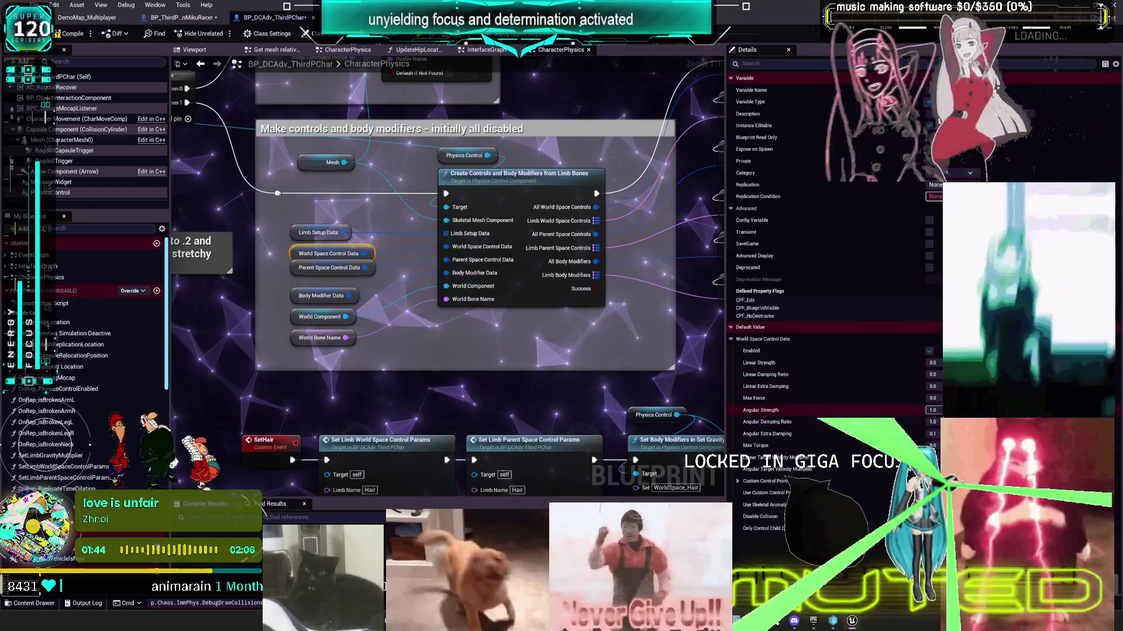
text(2)
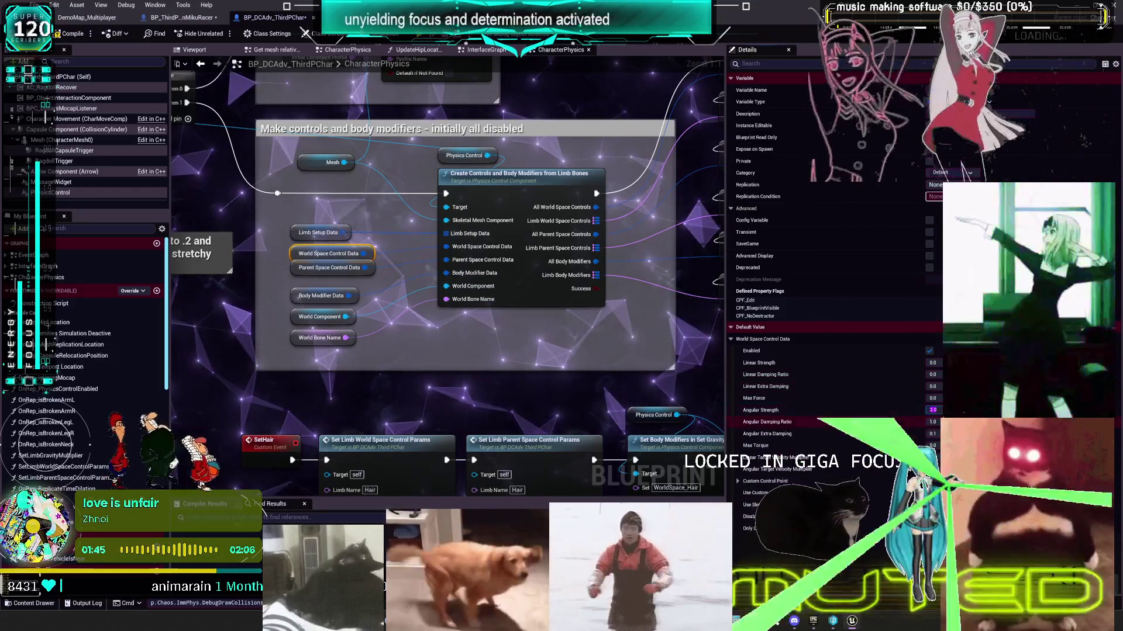
key(Return)
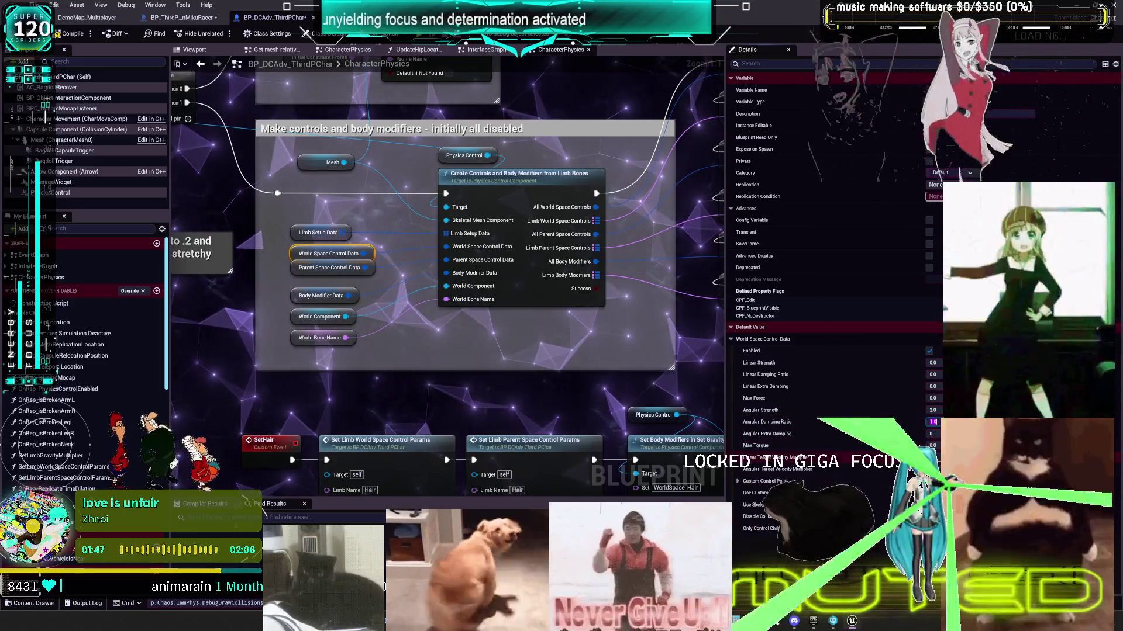
Step: Compile the blueprint and launch a multiplayer play test
key(F7)
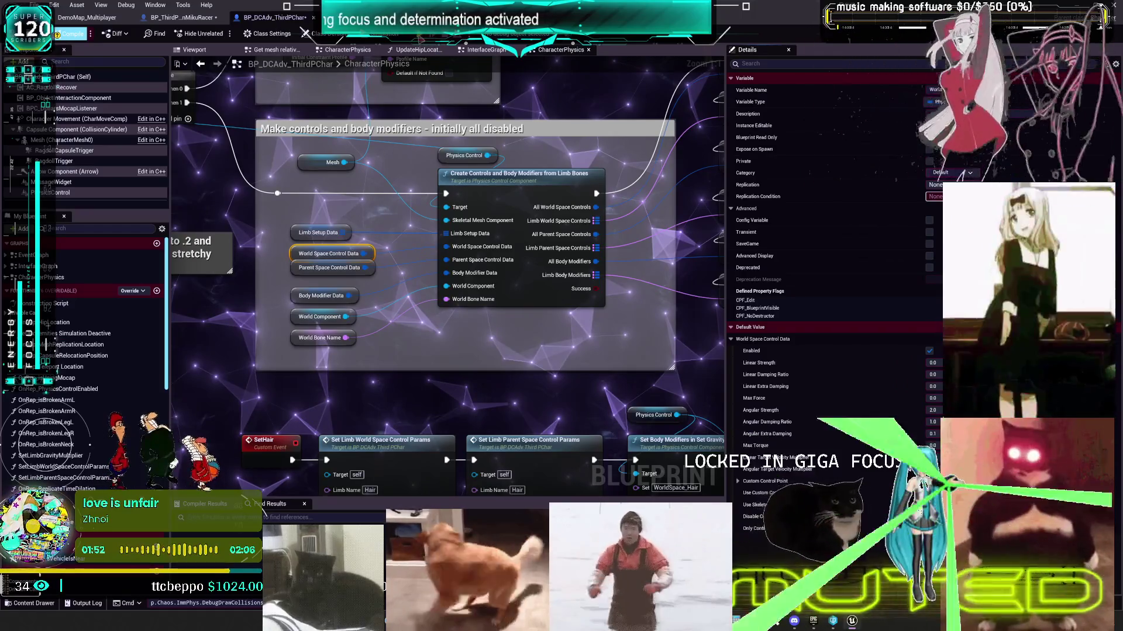
key(alt+p)
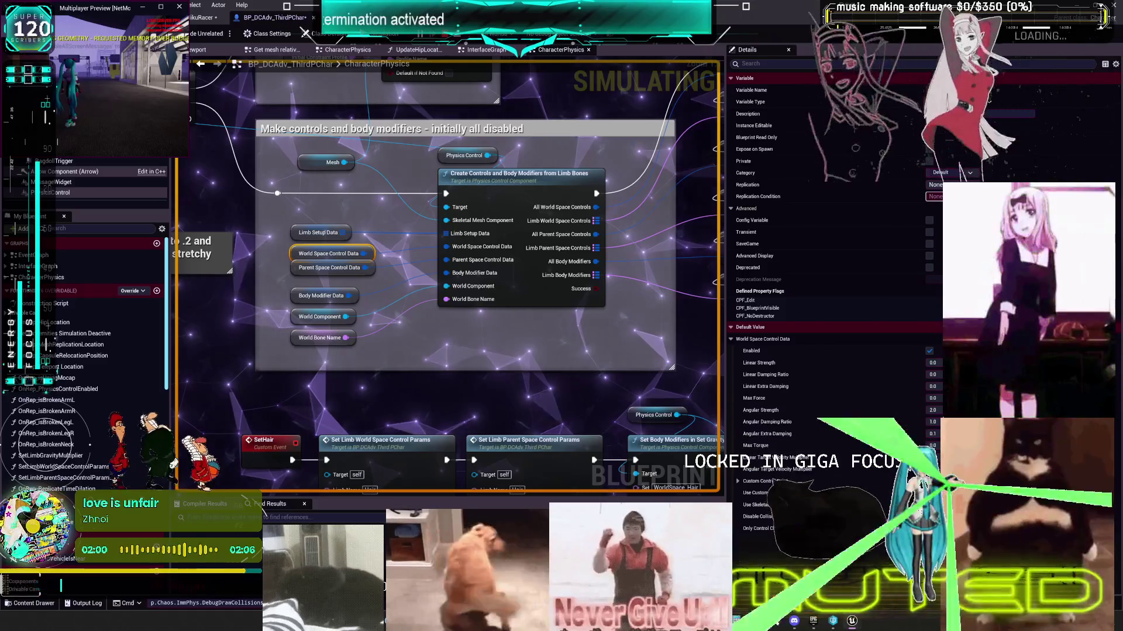
key(alt+Tab)
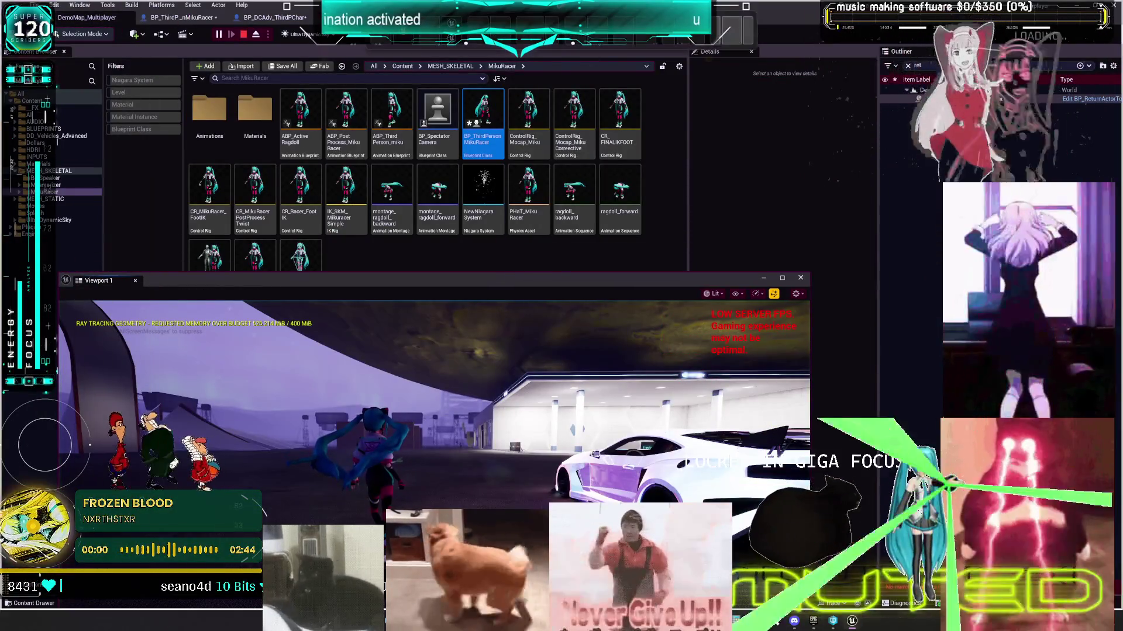
Step: Bring the Multiplayer Preview game clients forward and focus the left client window
key(alt+Tab)
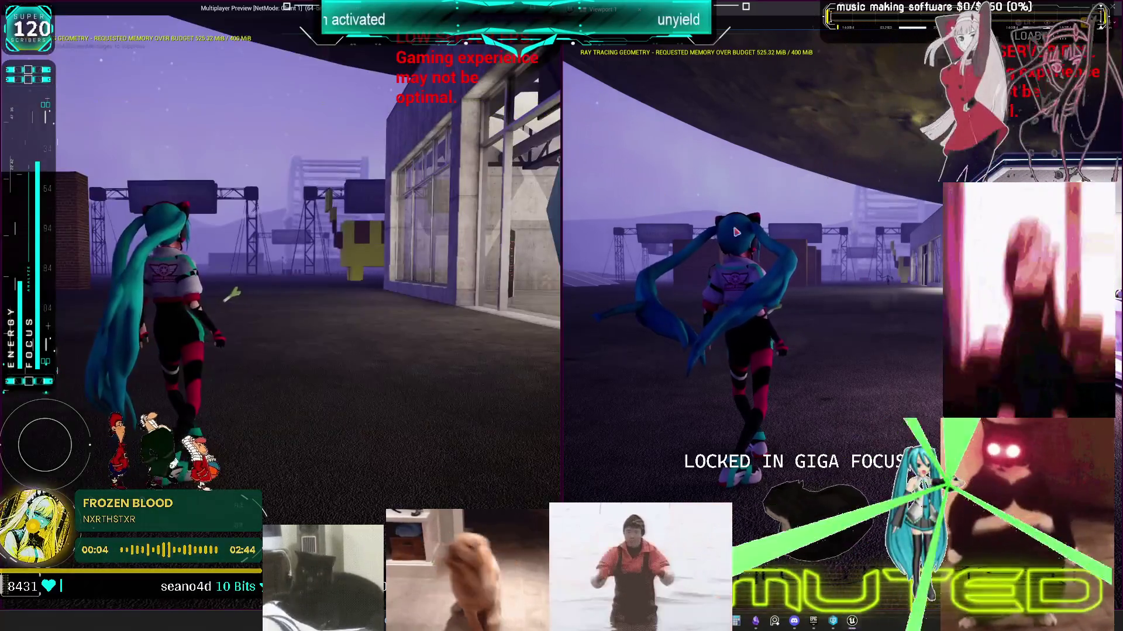
click(736, 233)
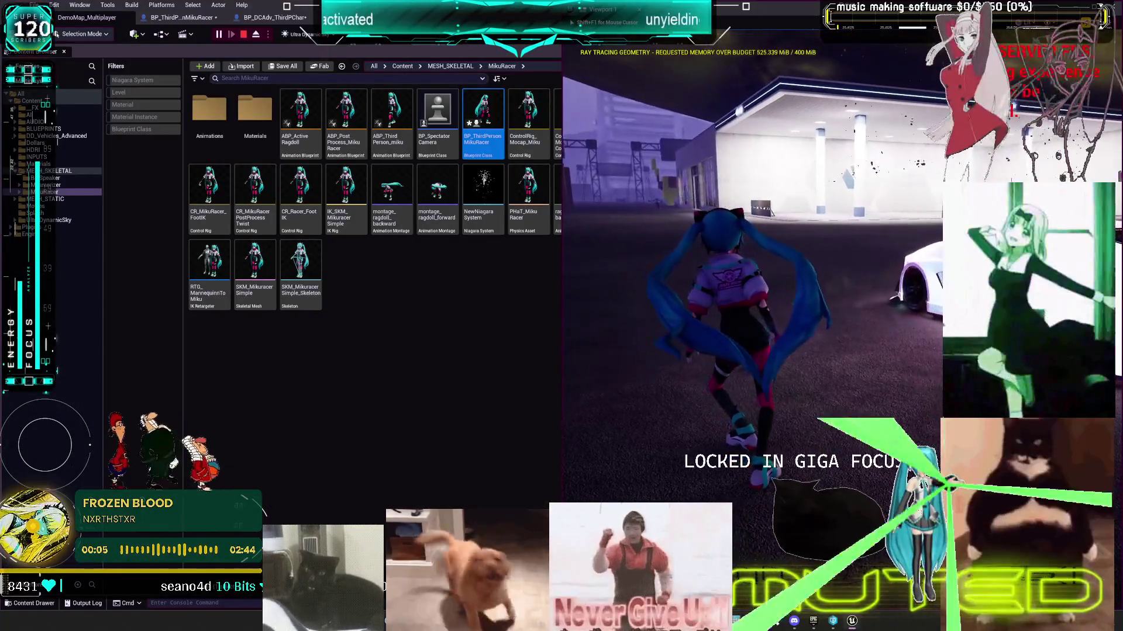
key(alt+Tab)
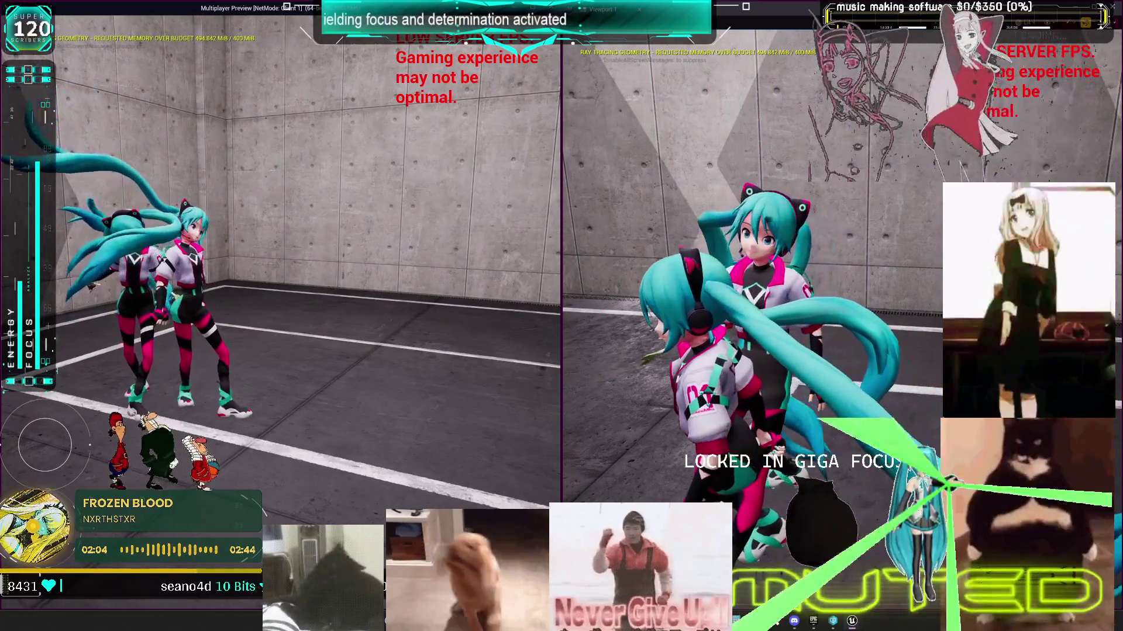
key(alt+Tab)
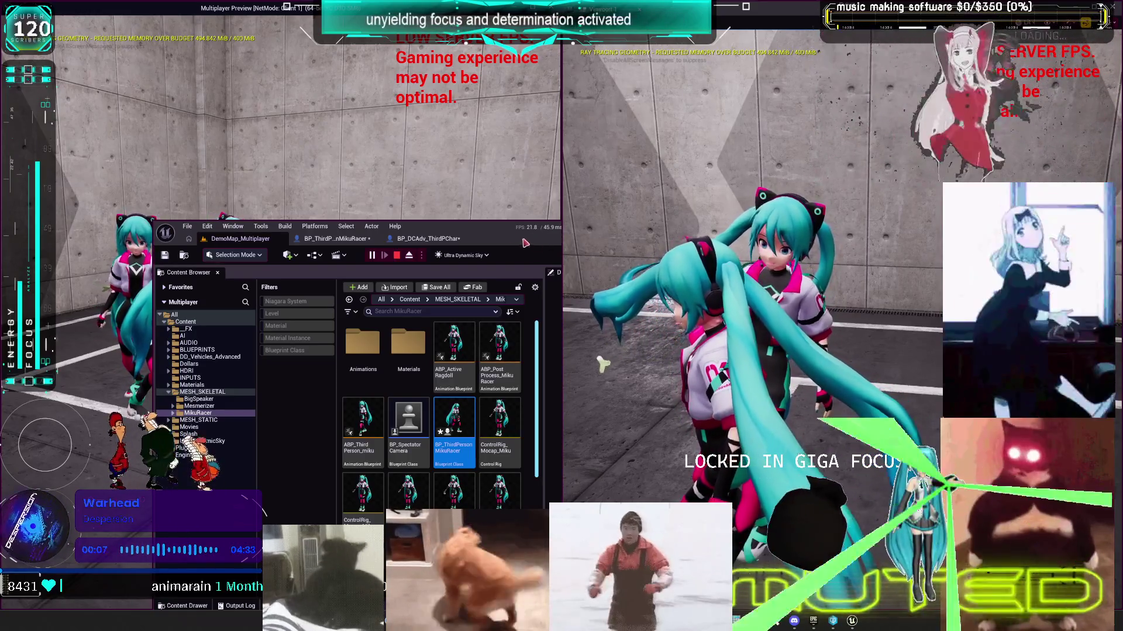
key(alt+Tab)
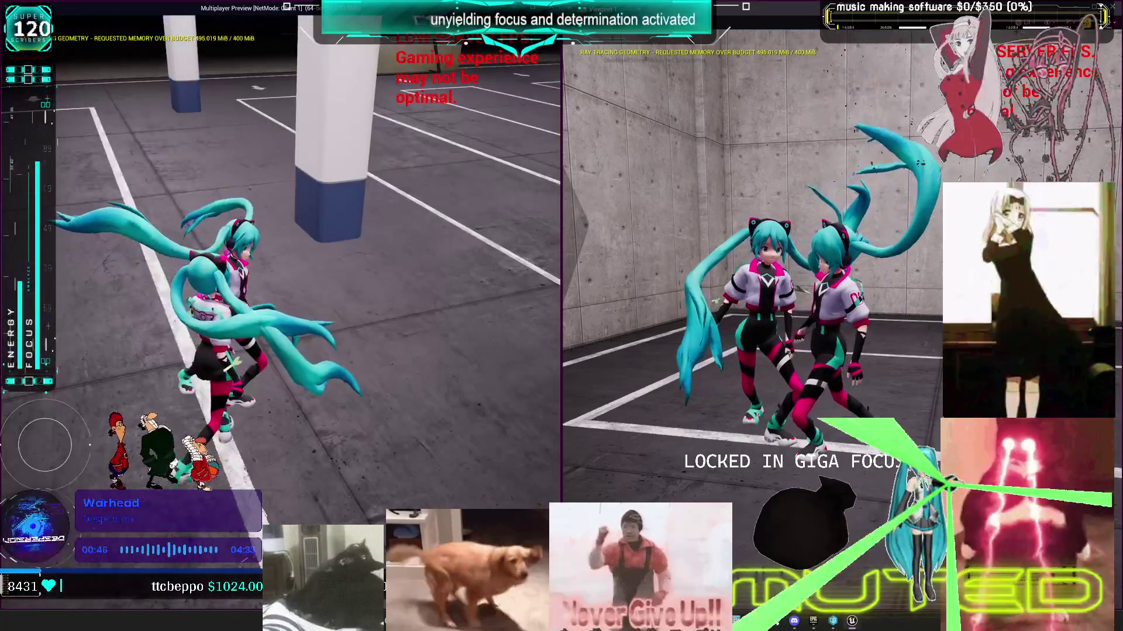
key(Escape)
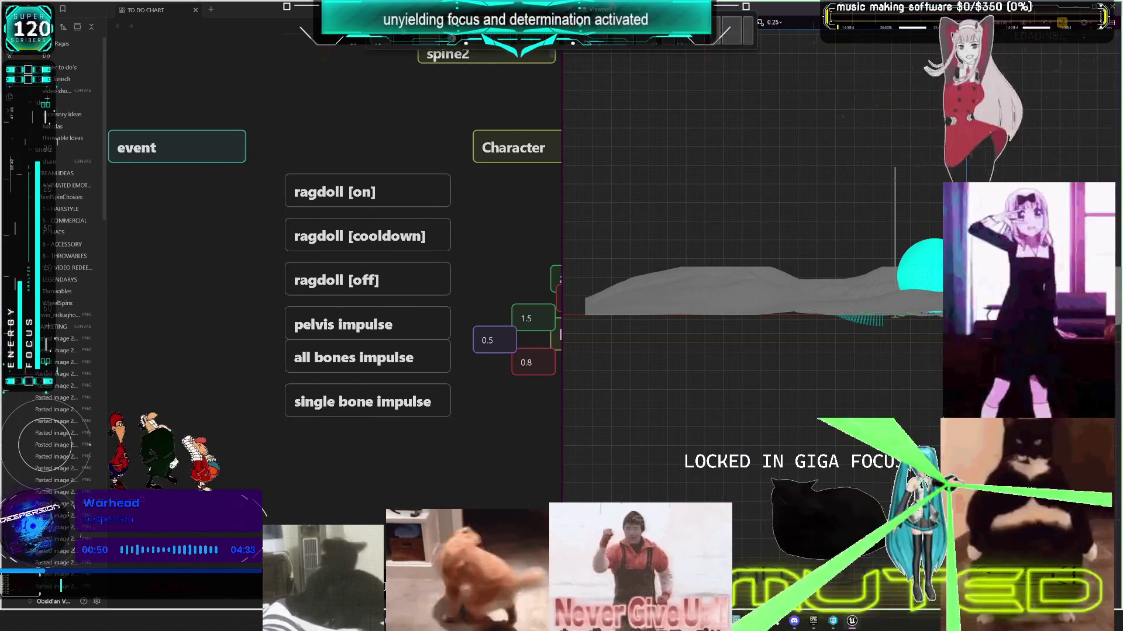
Step: Return to the maximized Unreal Editor and the BP_DCAdv_ThirdPChar CharacterPhysics graph
key(alt+Tab)
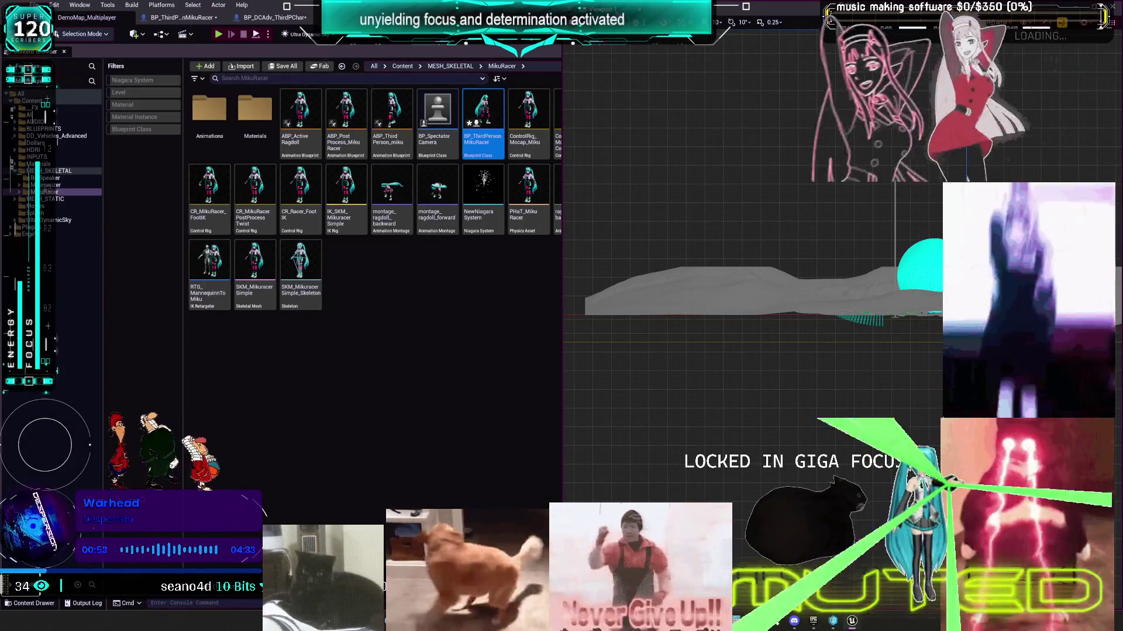
key(super+Up)
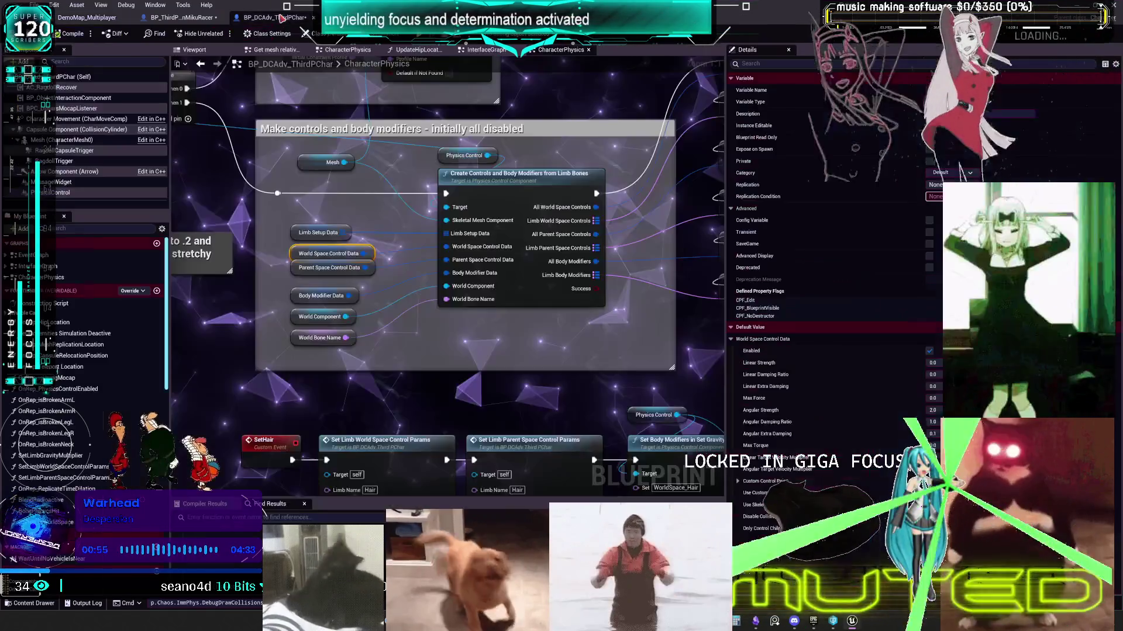
click(275, 17)
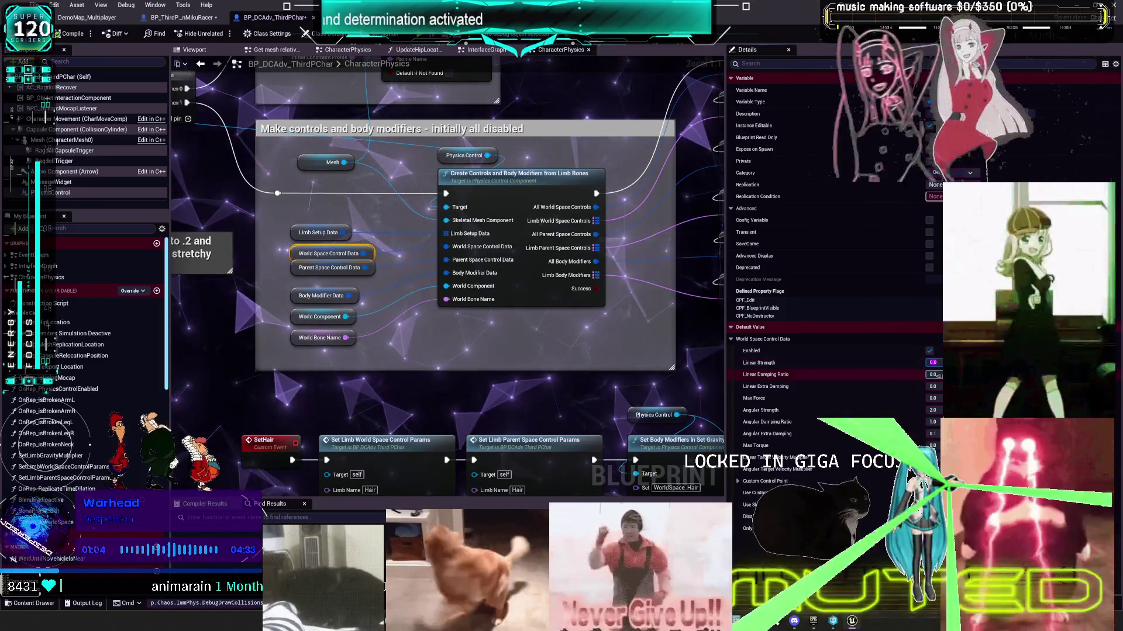
Step: Enter control defaults: Linear Strength 10.0, Linear Damping Ratio 5.0, Angular Strength 5.0, Angular Damping Ratio 20.0
key(Tab)
text(5)
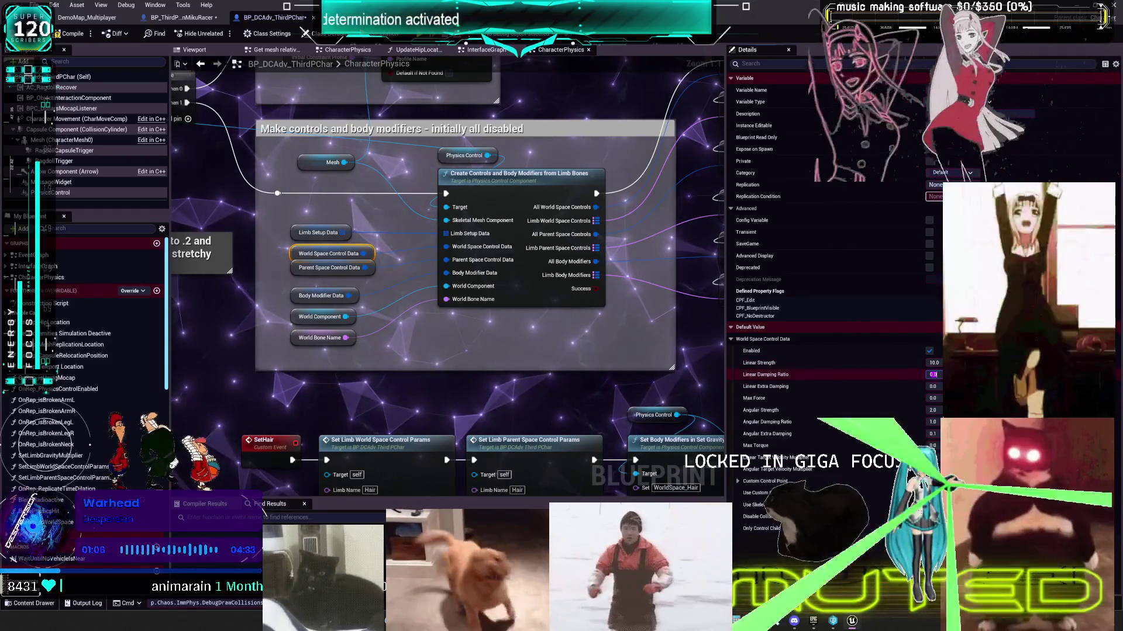
key(Tab)
text(4)
key(Tab)
key(Tab)
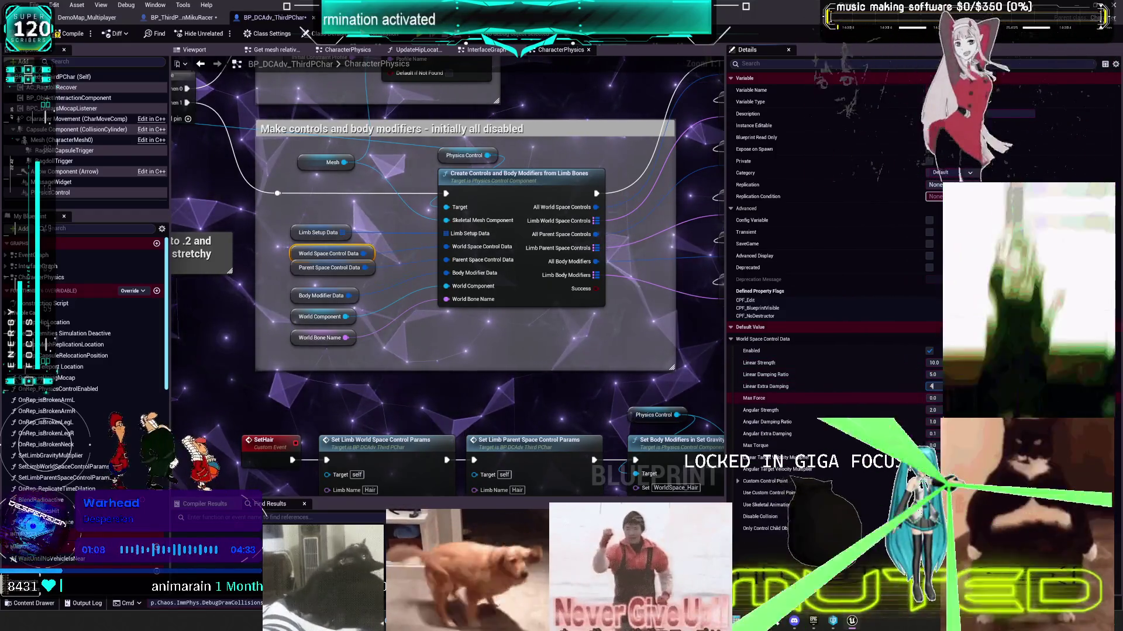
text(5)
key(Tab)
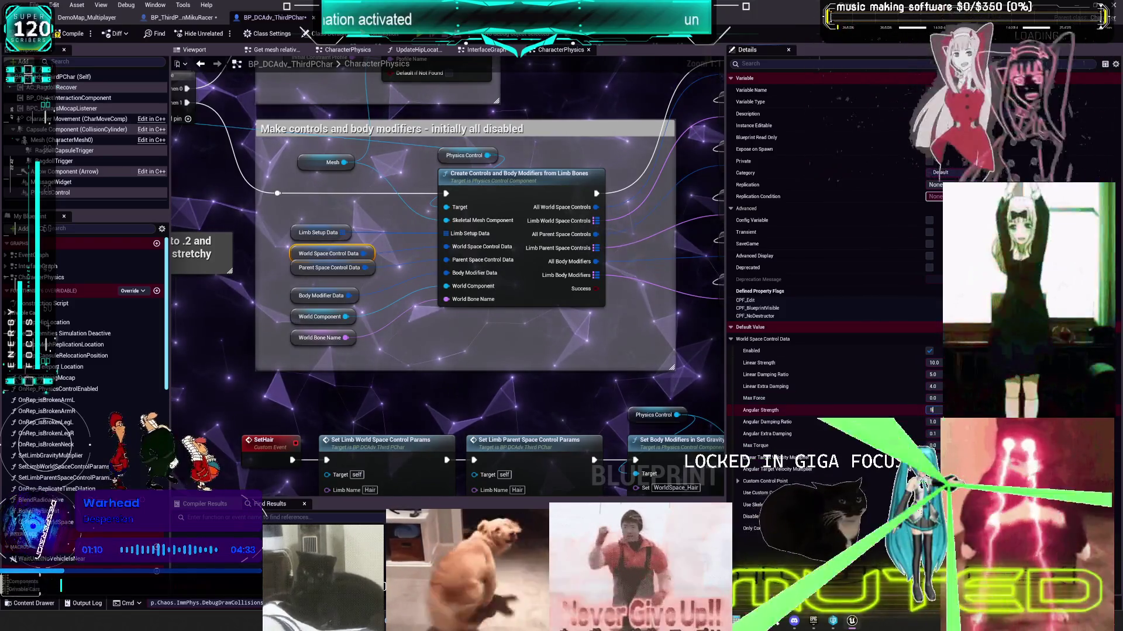
key(Tab)
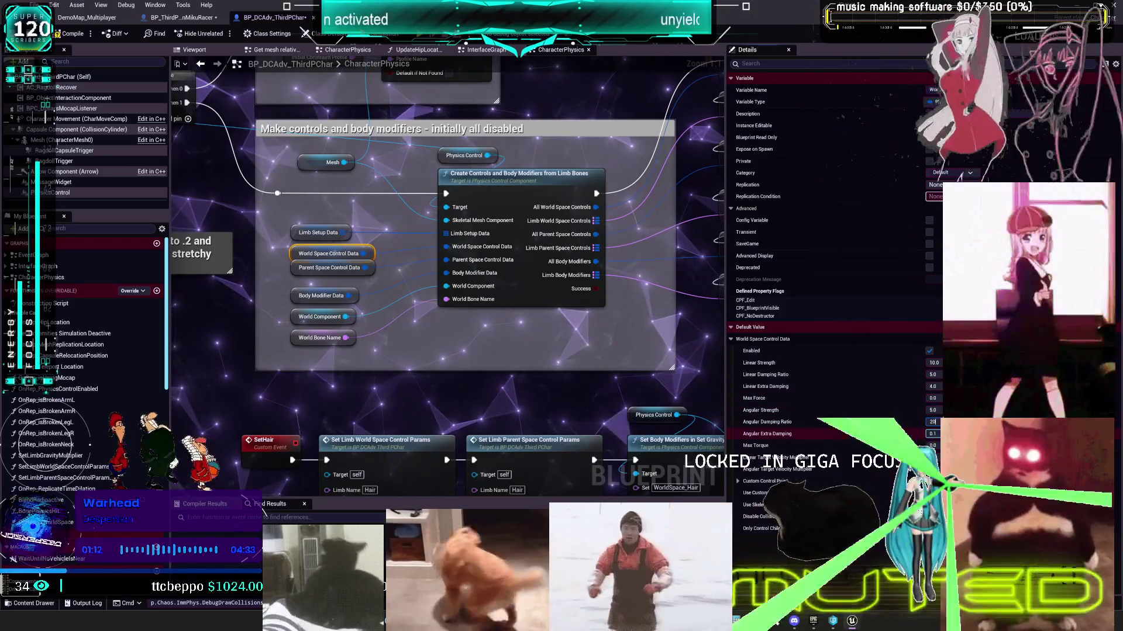
key(Tab)
text(0.)
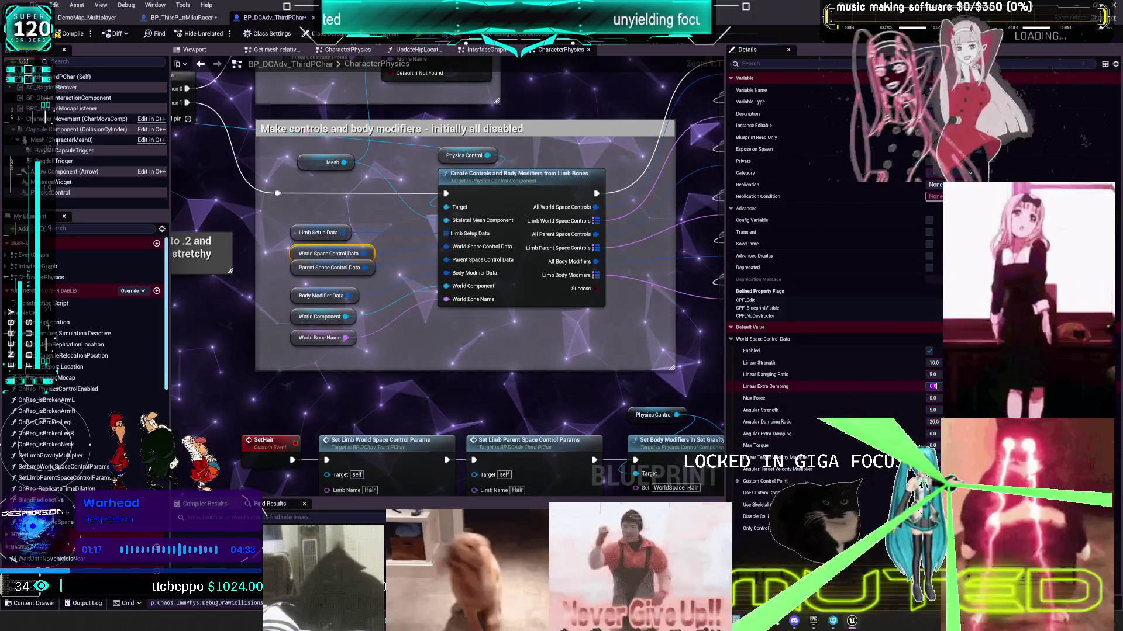
text(0)
key(Return)
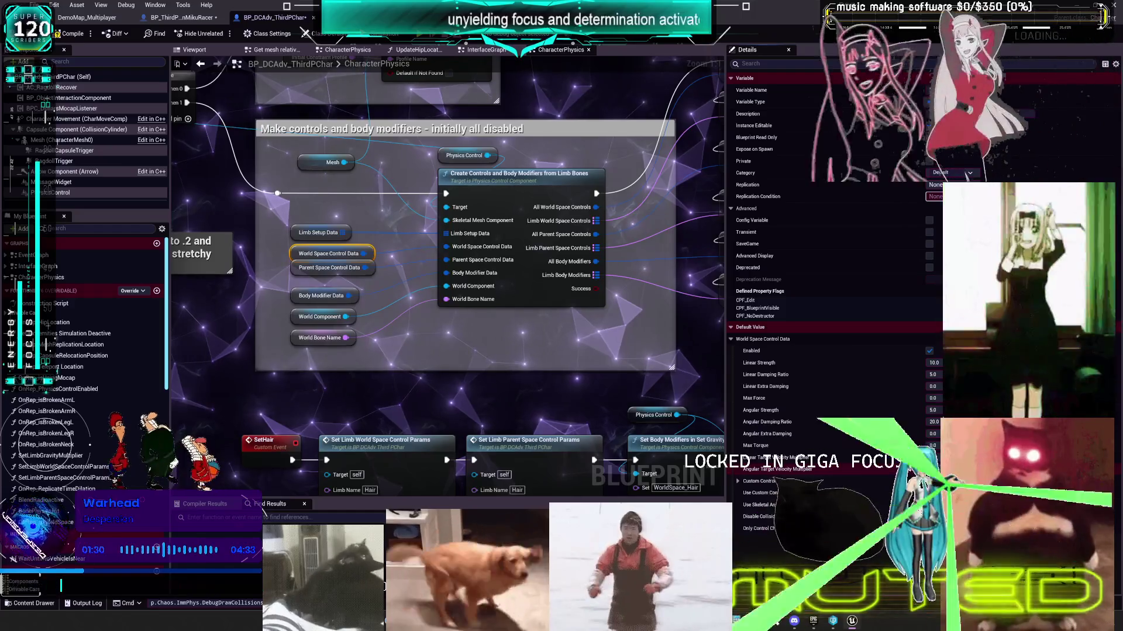
Step: Compile, run the character through the garage to watch the hair swing, then stop
click(70, 33)
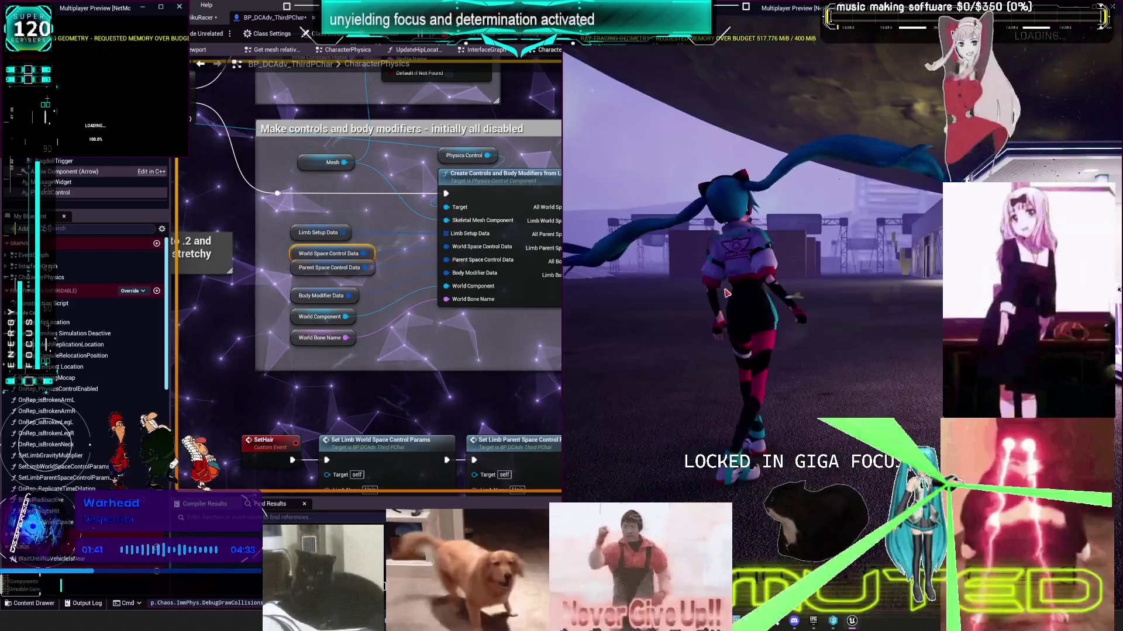
click(725, 293)
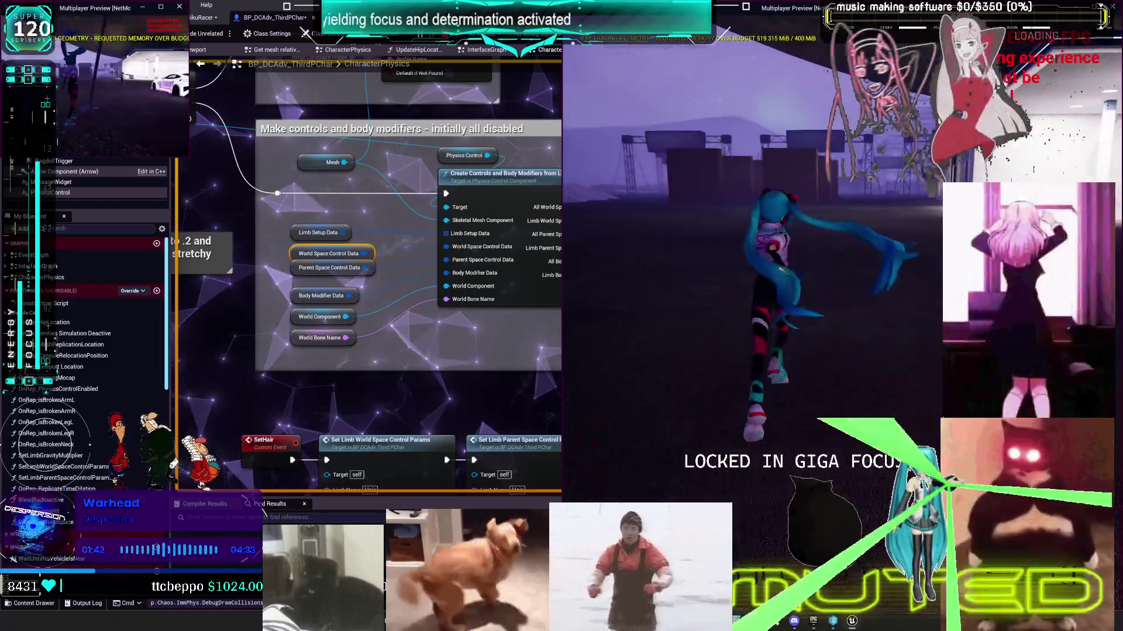
key(w)
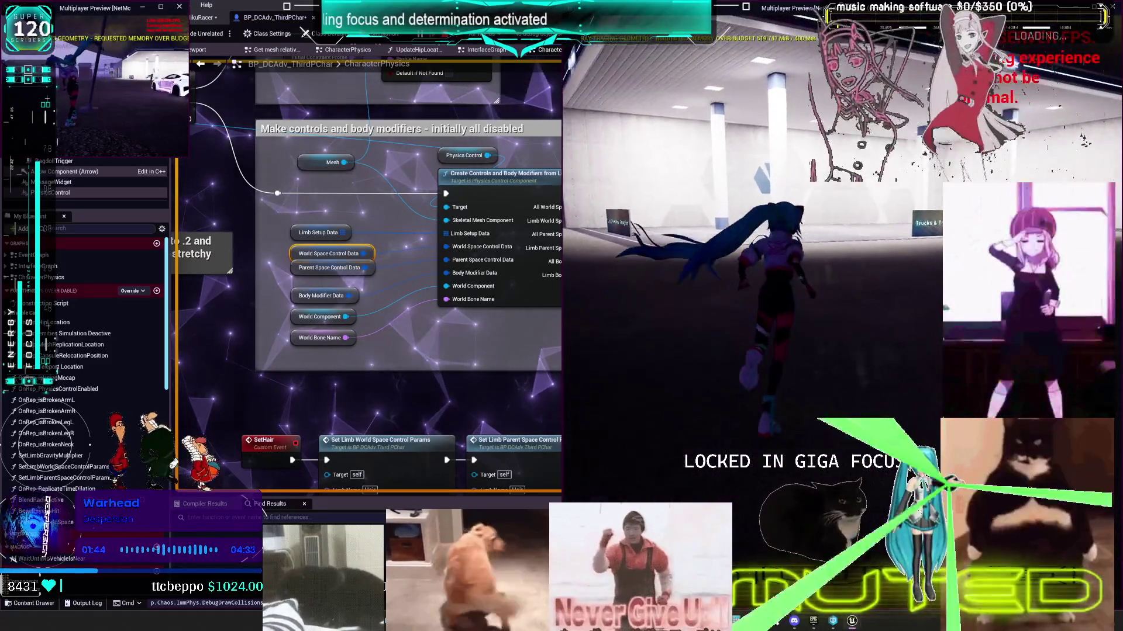
key(w)
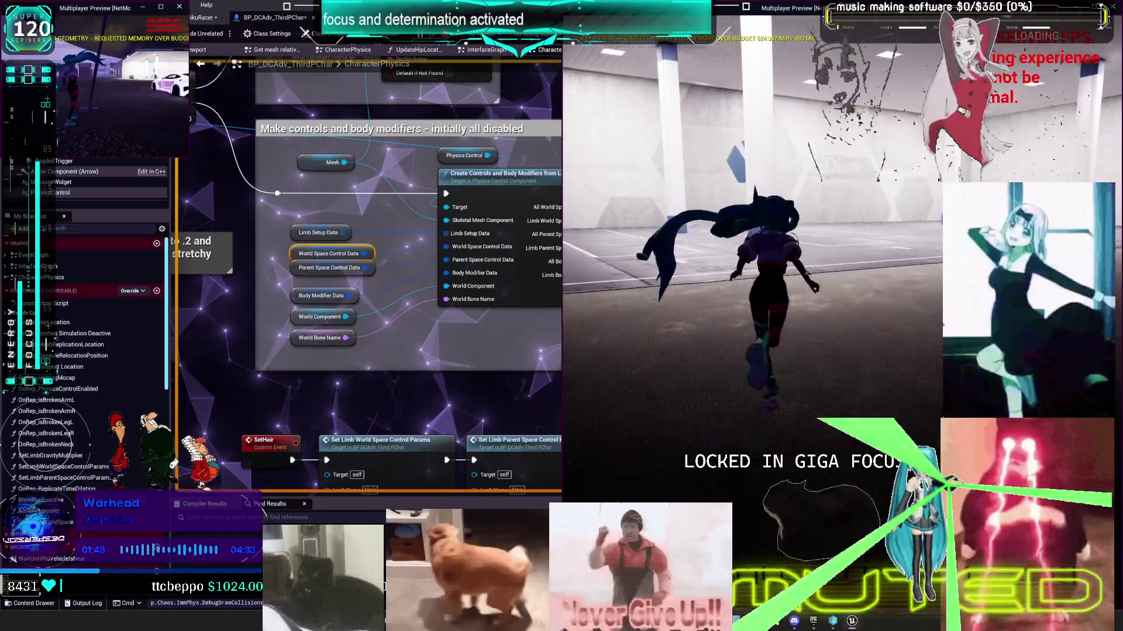
key(w)
key(w)
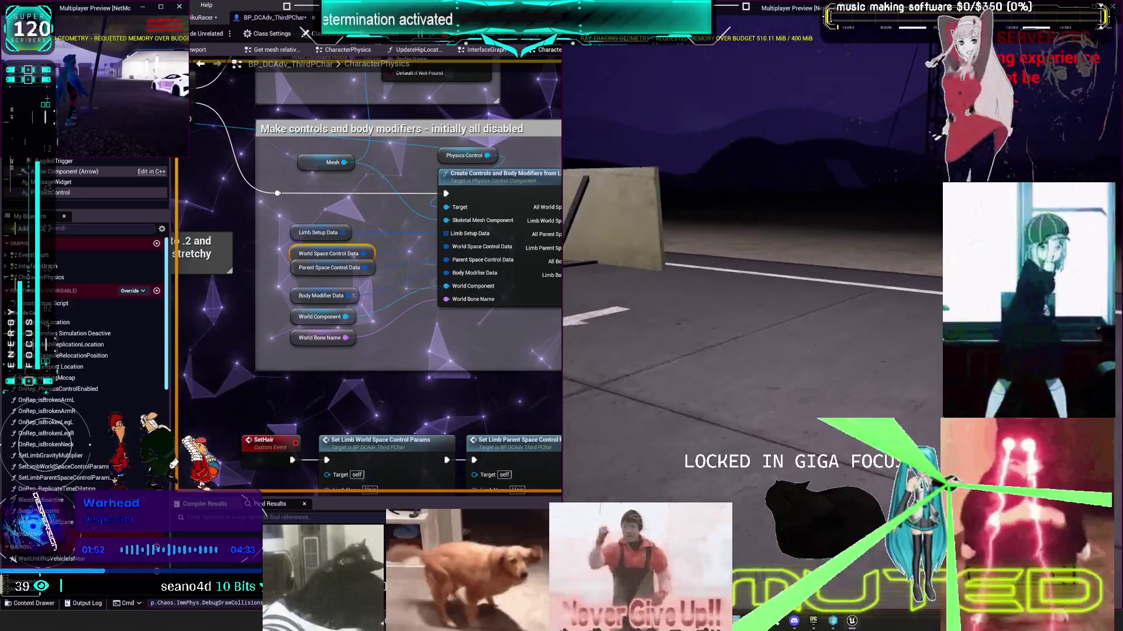
key(w)
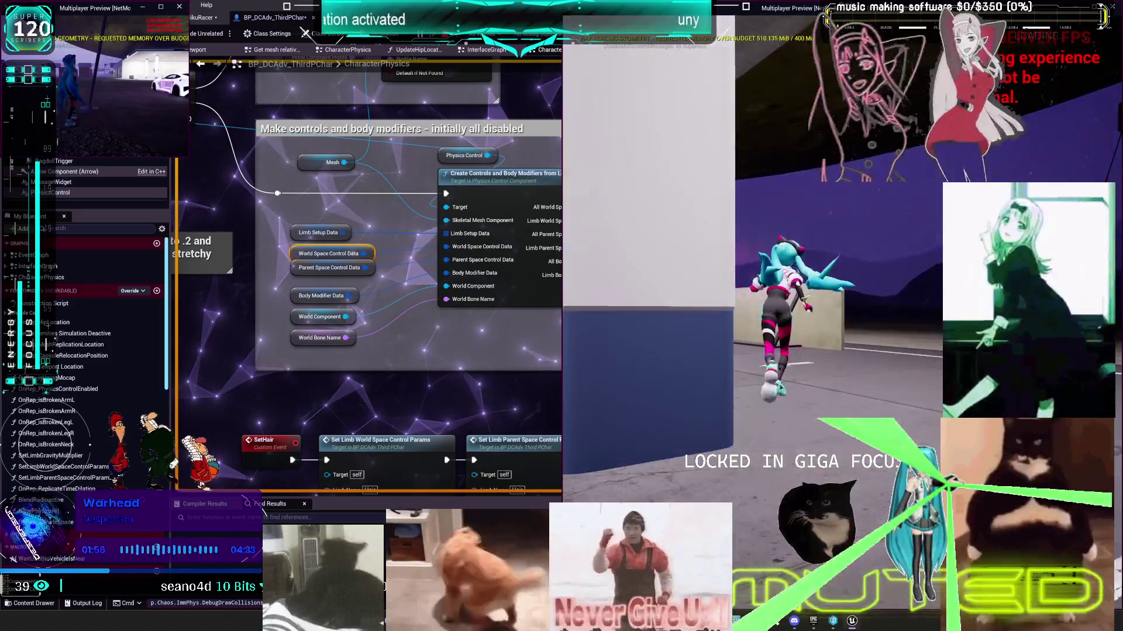
key(w)
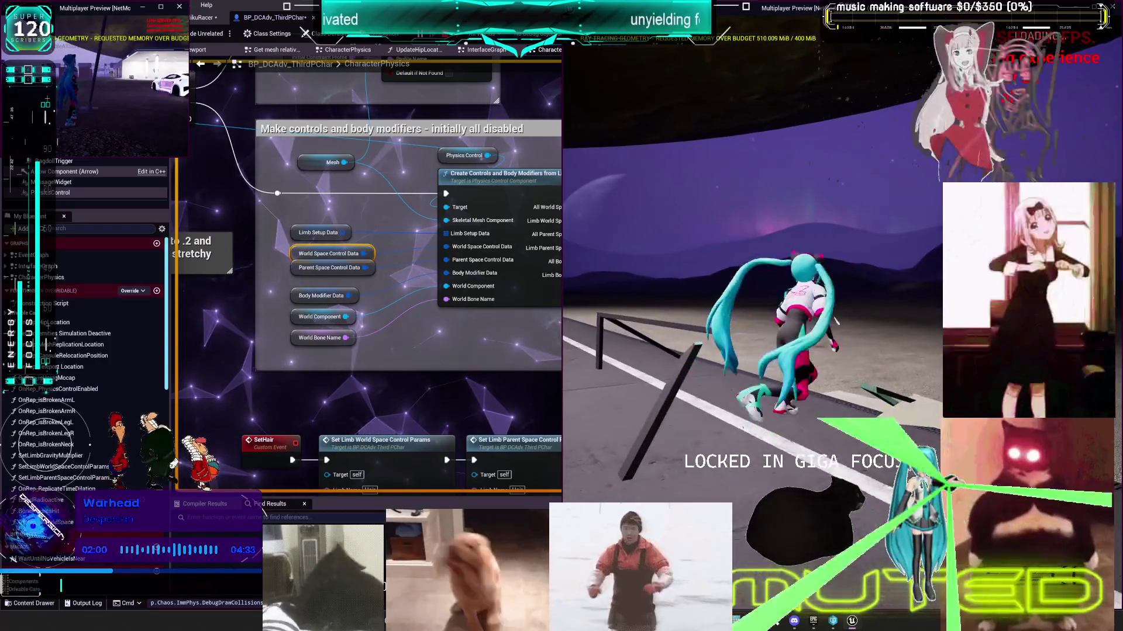
key(w)
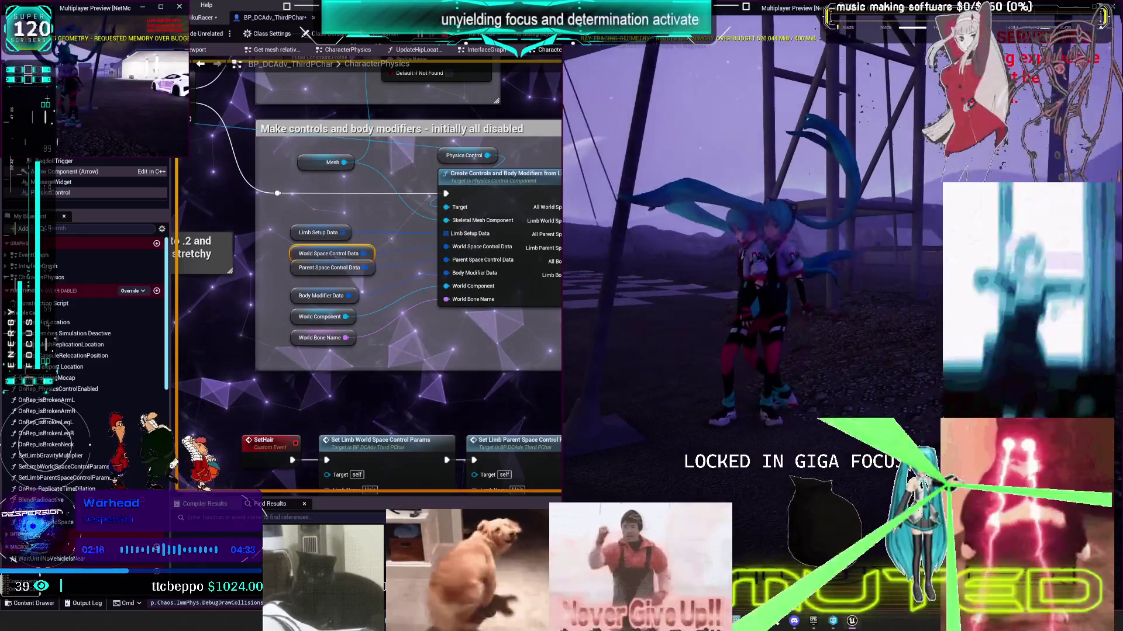
key(Escape)
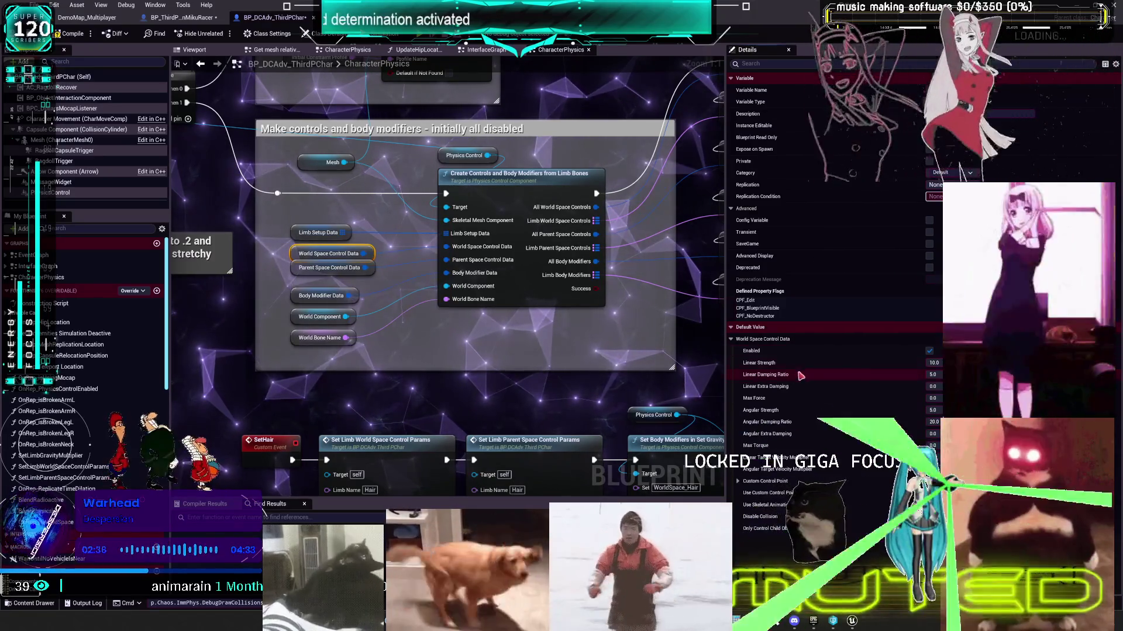
Step: Set the SetHair node's Limb World Space Control Params to damping ratios 0.1 and Angular Extra Damping 0.5
scroll(514, 268, down, 5)
scroll(514, 268, up, 1)
scroll(408, 274, down, 2)
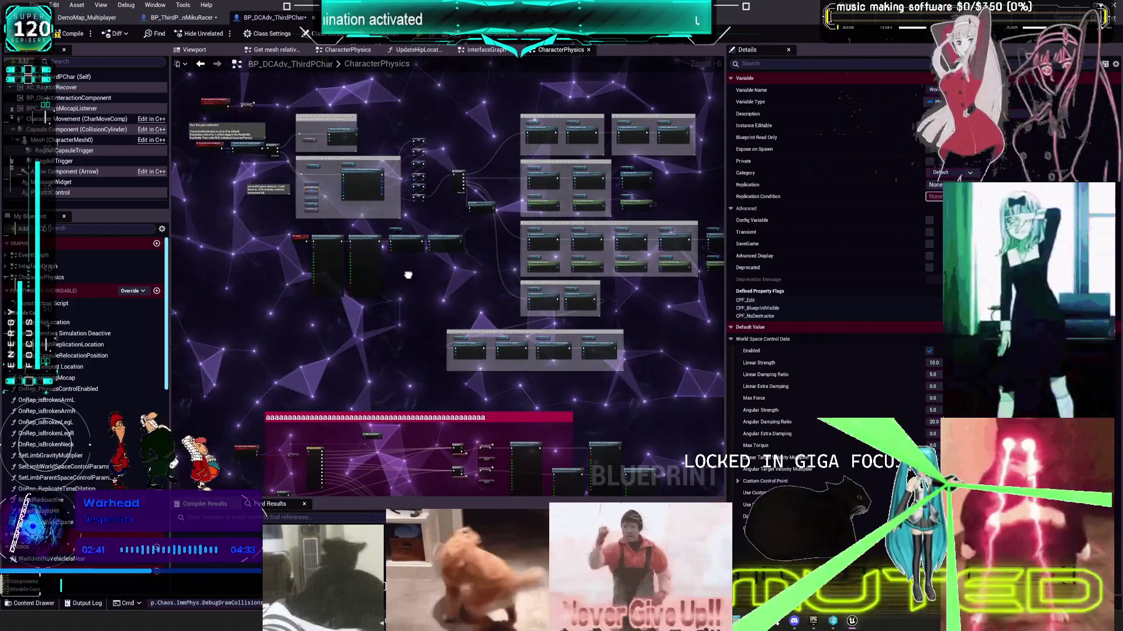
scroll(493, 276, up, 5)
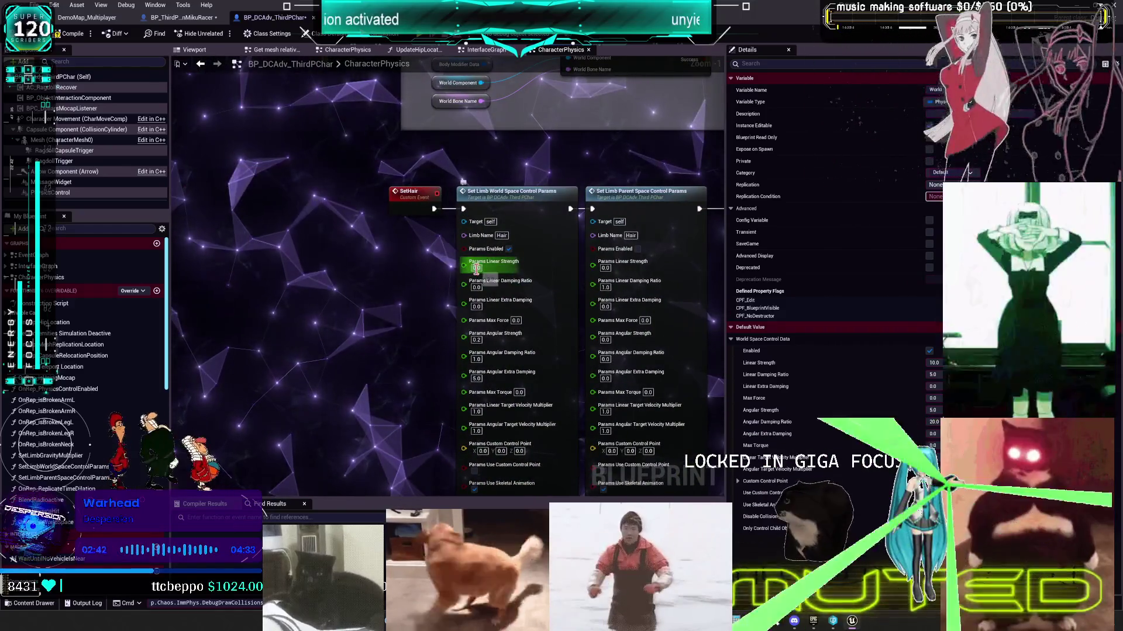
drag(417, 286, 410, 269)
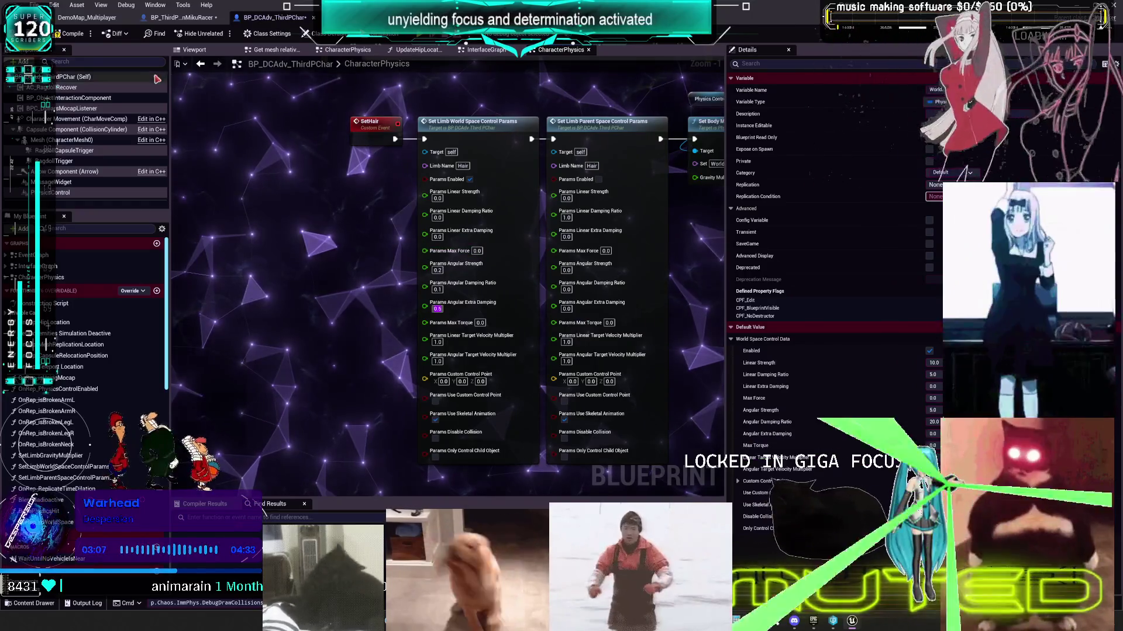
click(380, 164)
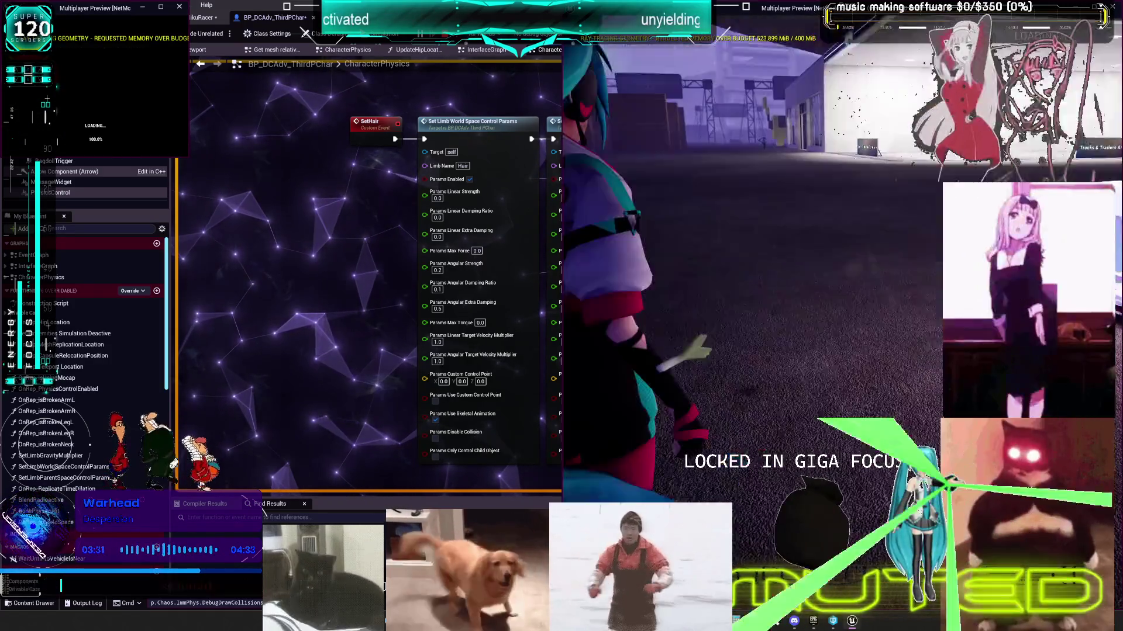
Step: Run the character forward with W in the play test to watch the hair swing
key(w)
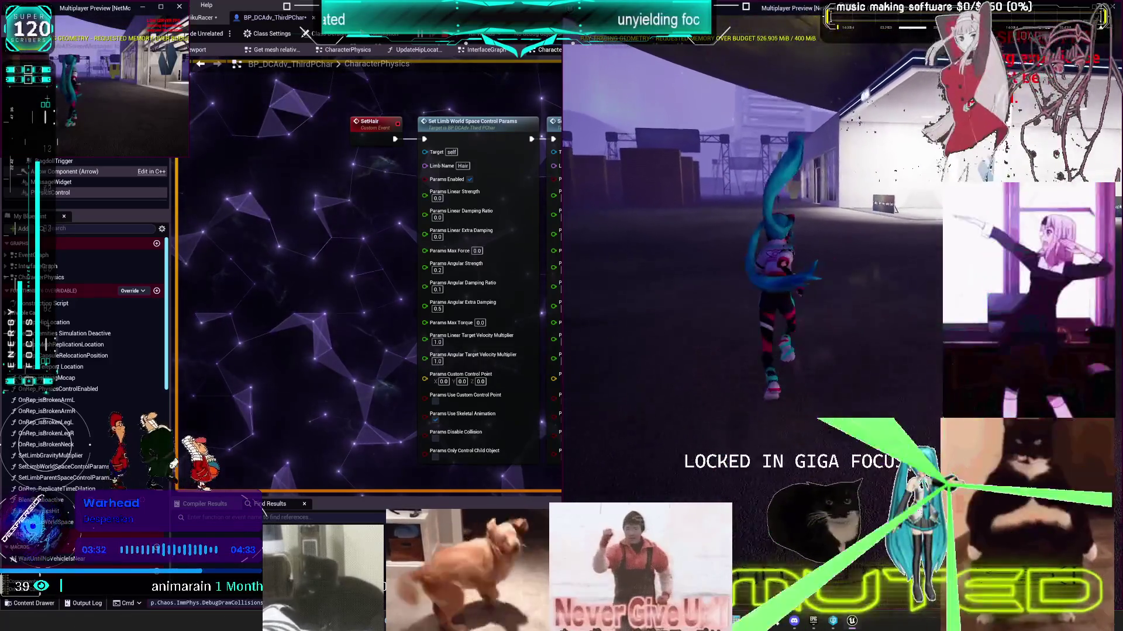
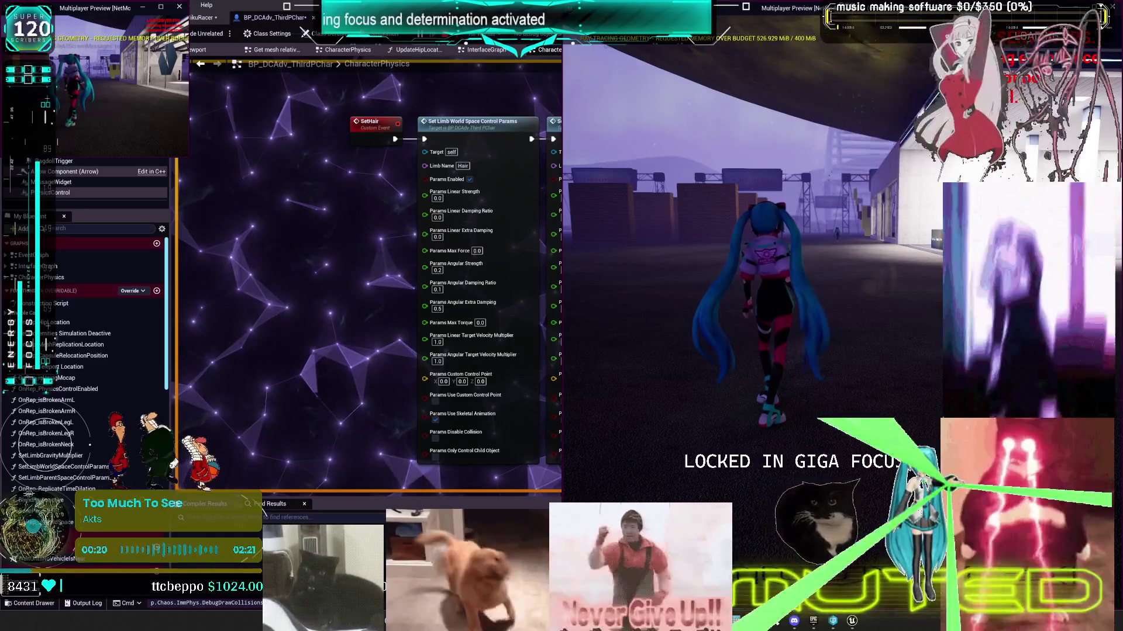
Step: Bring the character Blueprint forward and frame its Set Limb control params and Set Body Modifiers nodes
click(302, 344)
mouse_move(333, 290)
mouse_down()
mouse_move(442, 306)
mouse_move(433, 351)
mouse_up()
scroll(433, 351, down, 4)
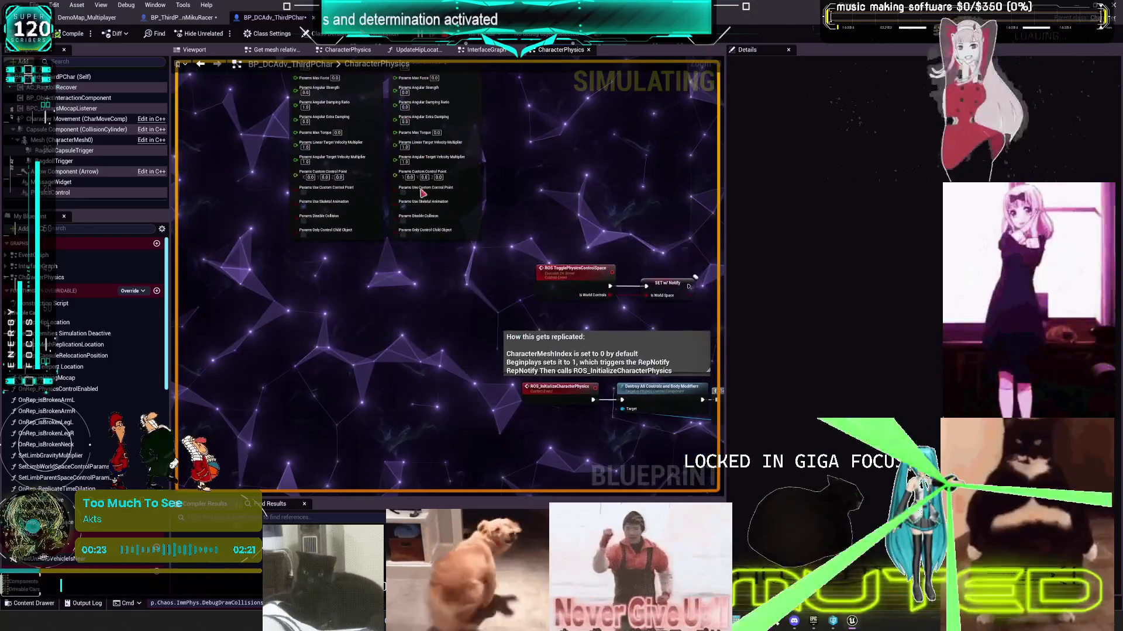
scroll(456, 200, up, 4)
scroll(456, 200, down, 5)
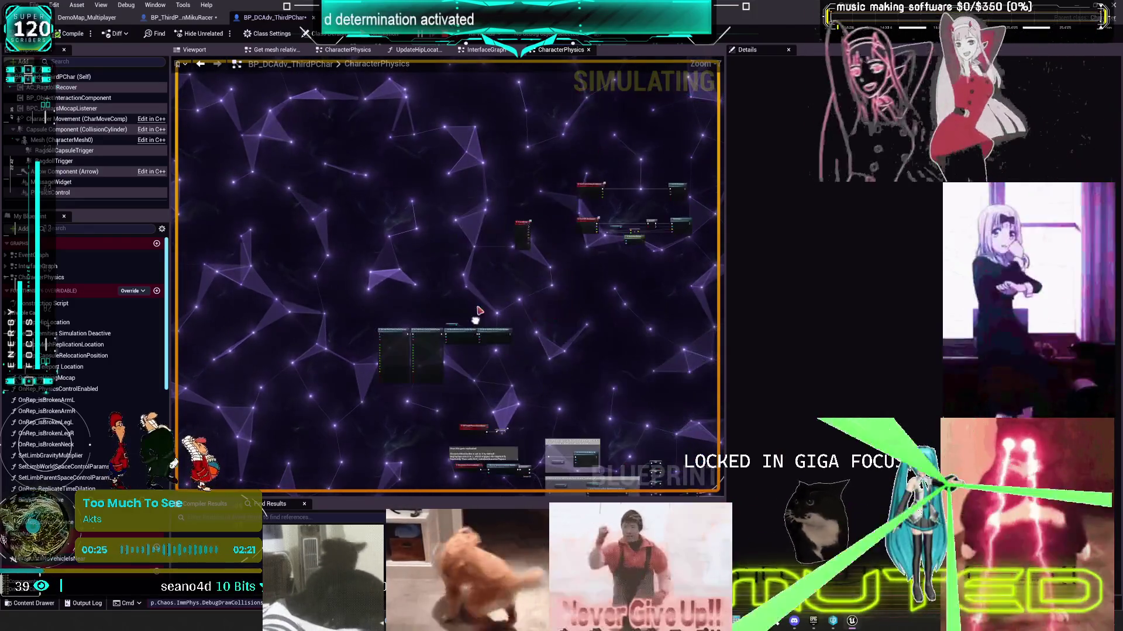
scroll(528, 243, up, 5)
scroll(528, 243, down, 5)
scroll(583, 351, up, 5)
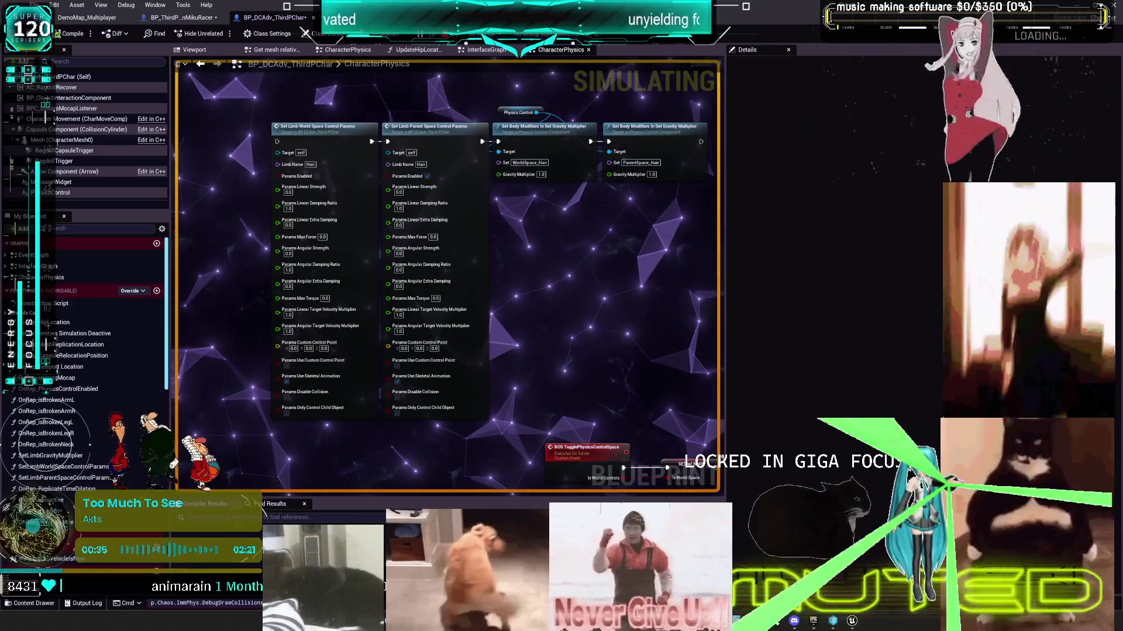
drag(326, 165, 368, 160)
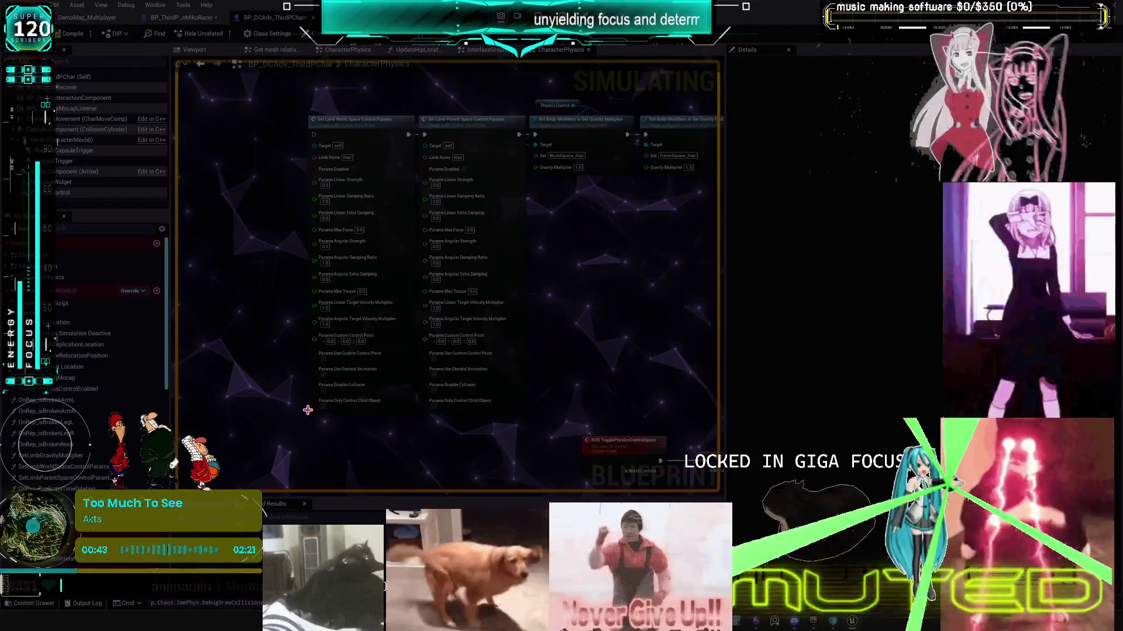
Step: Select the first limb params node's pins, Save All, and switch to the TO DO CHART canvas
mouse_move(308, 410)
mouse_down()
mouse_move(409, 138)
mouse_move(416, 169)
mouse_up()
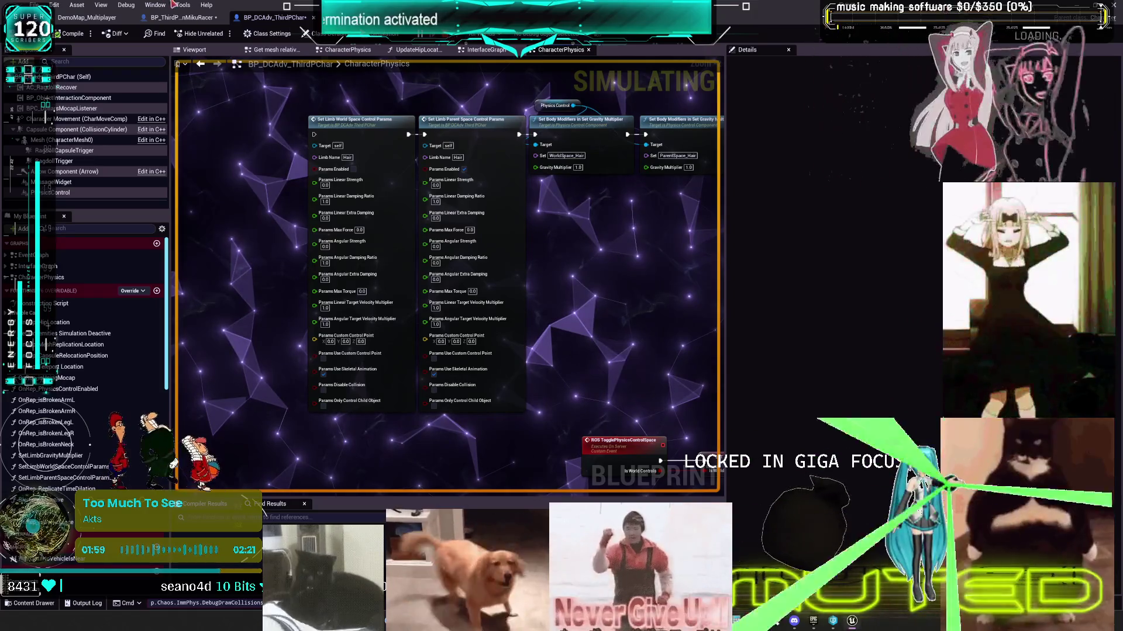
click(35, 5)
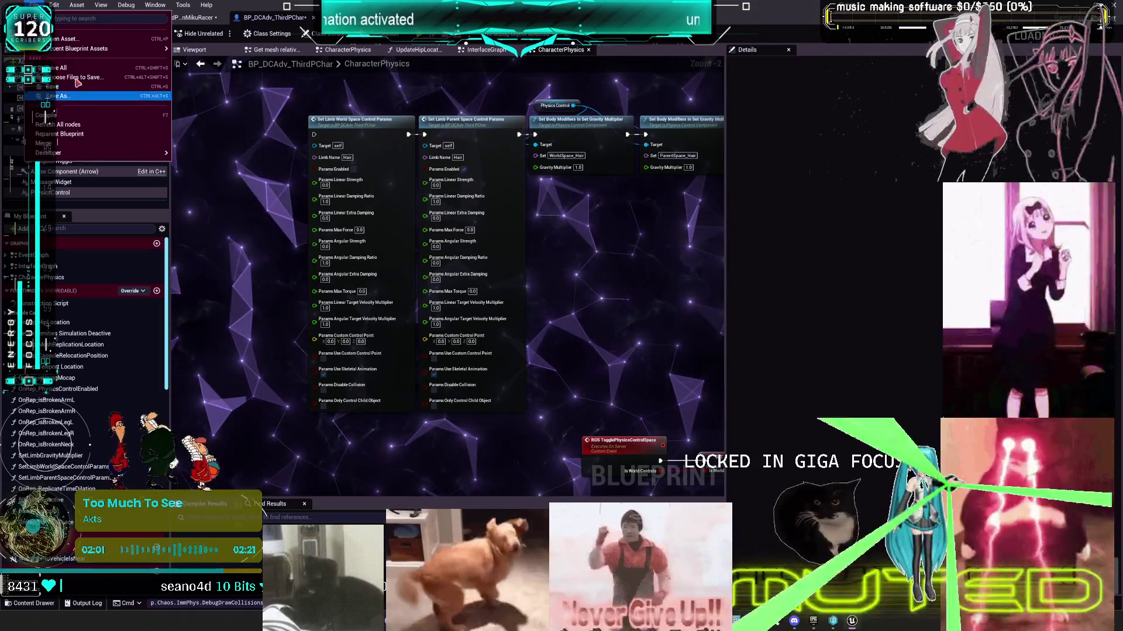
click(76, 70)
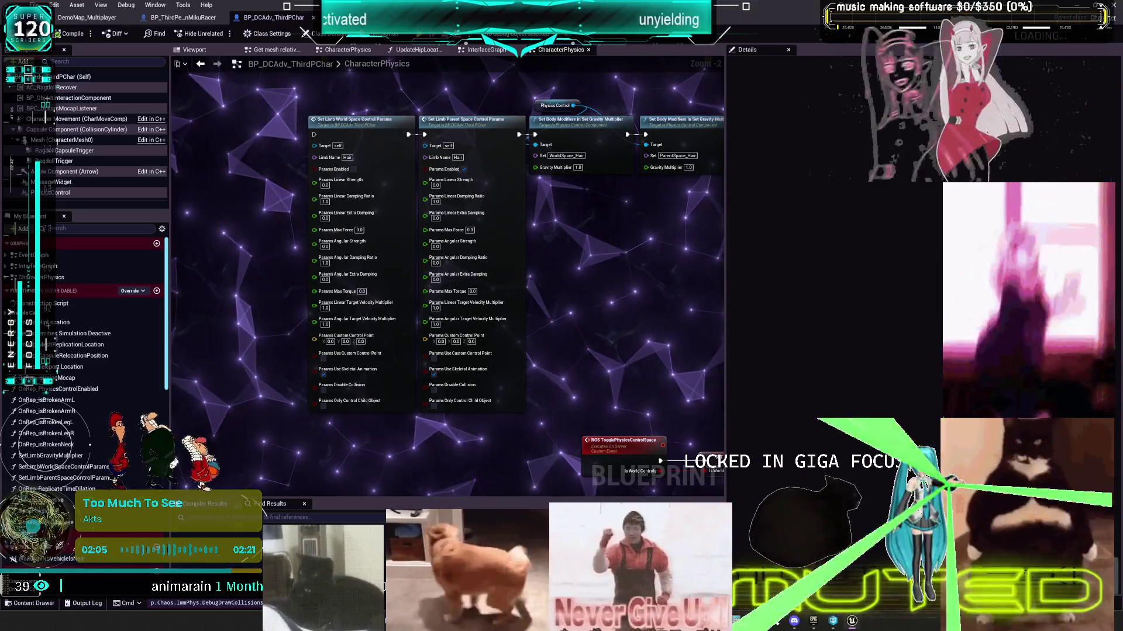
key(alt+Tab)
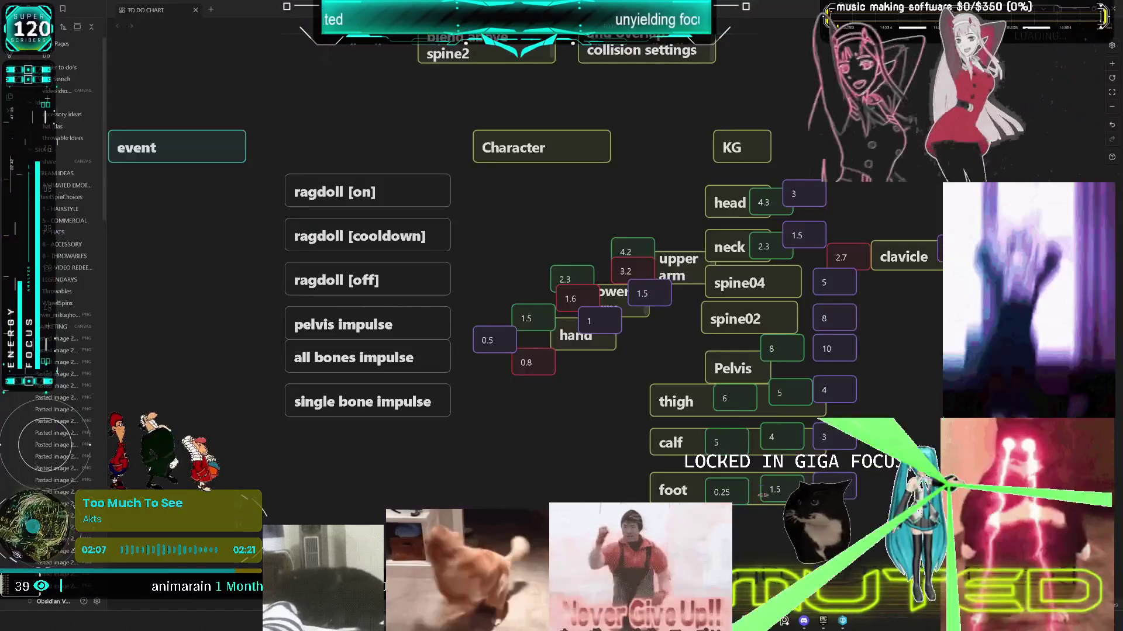
Step: Launch the ContentExamples57 project from the Epic Games Launcher library
click(823, 621)
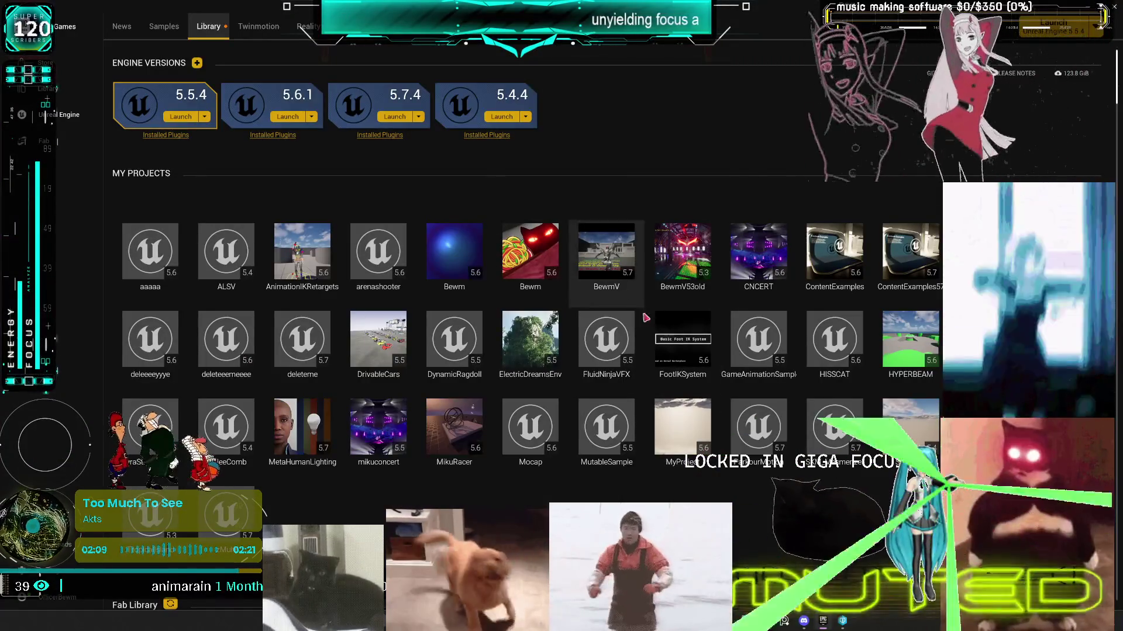
double_click(922, 238)
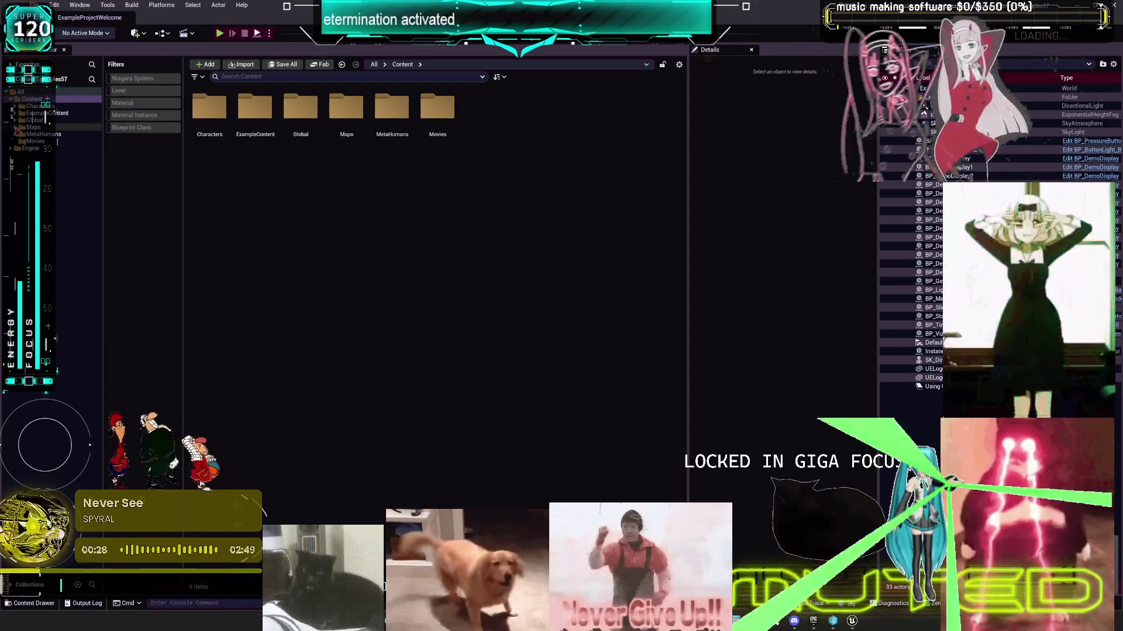
Step: Load the Animation_PhysicsControl level from Maps/Animation and start playing it
click(14, 127)
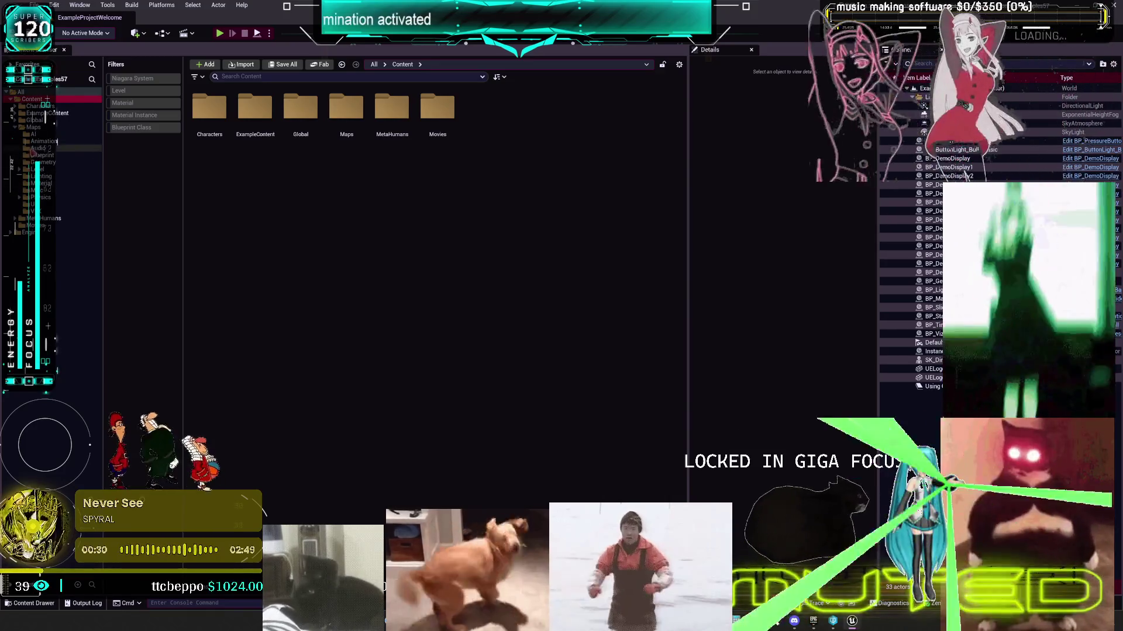
click(35, 147)
click(41, 141)
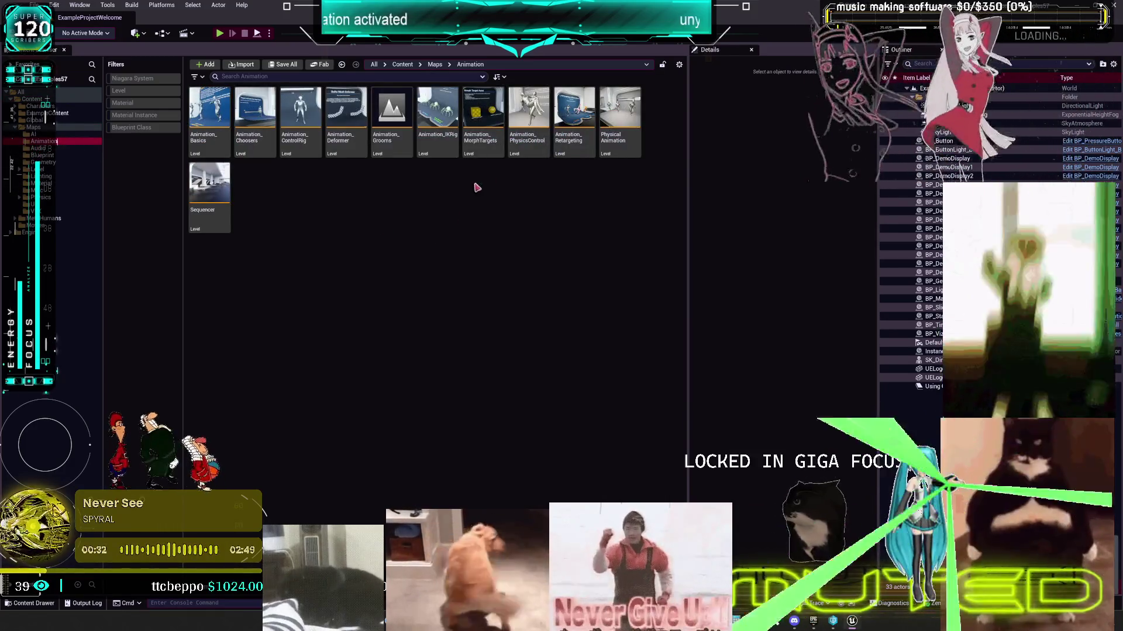
double_click(524, 141)
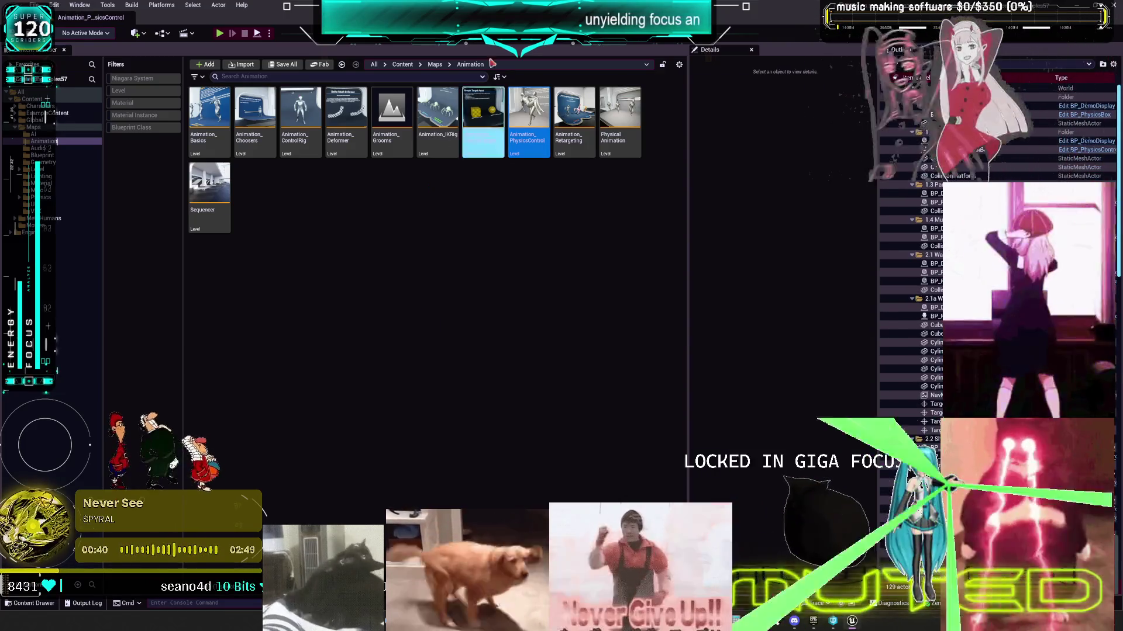
key(alt+p)
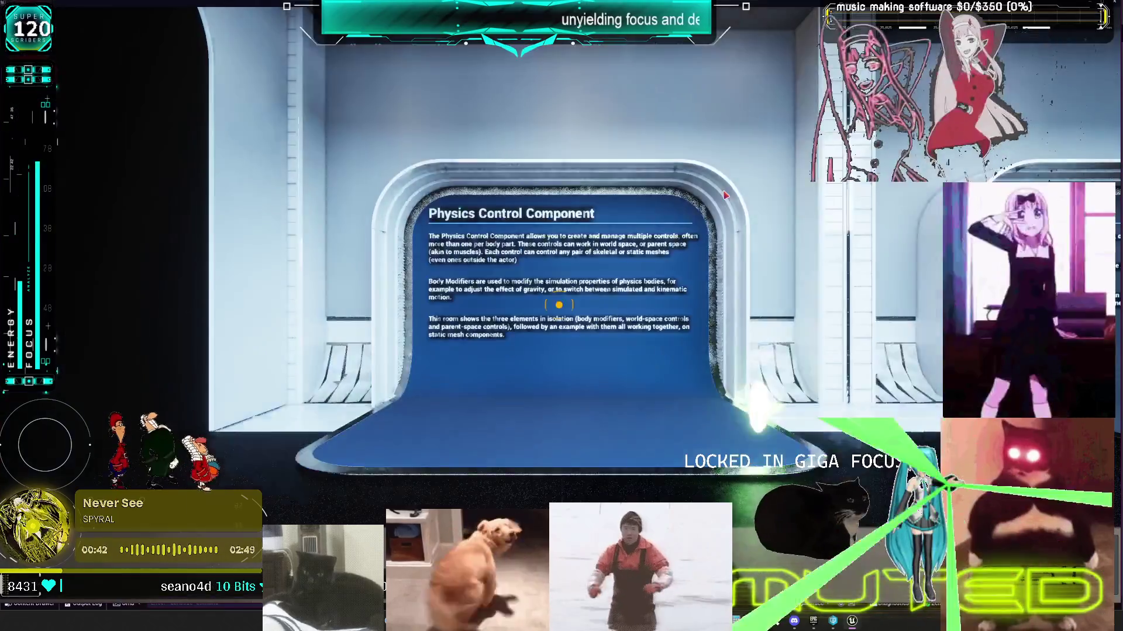
Step: Walk down the corridor to the World and Parent Space Comparison exhibit
key(w)
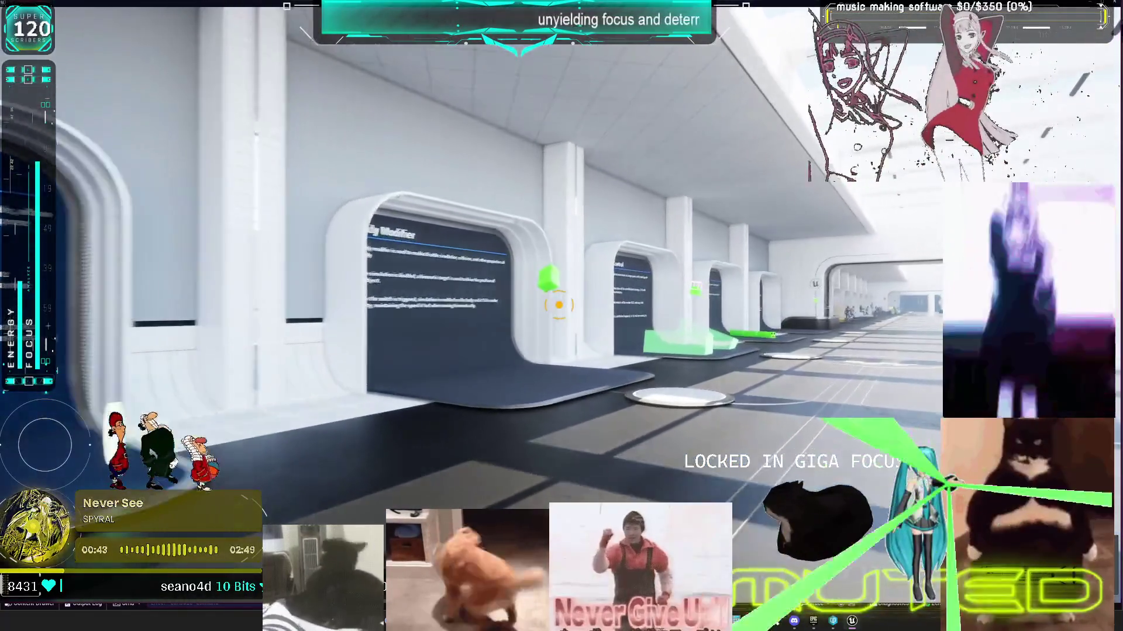
key(w)
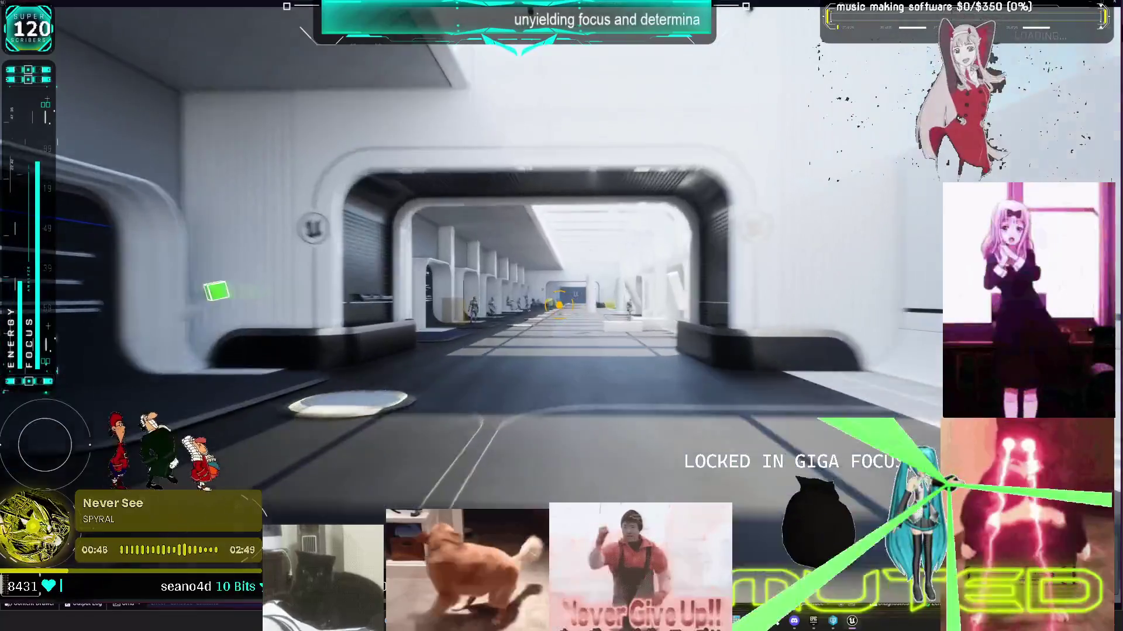
key(w)
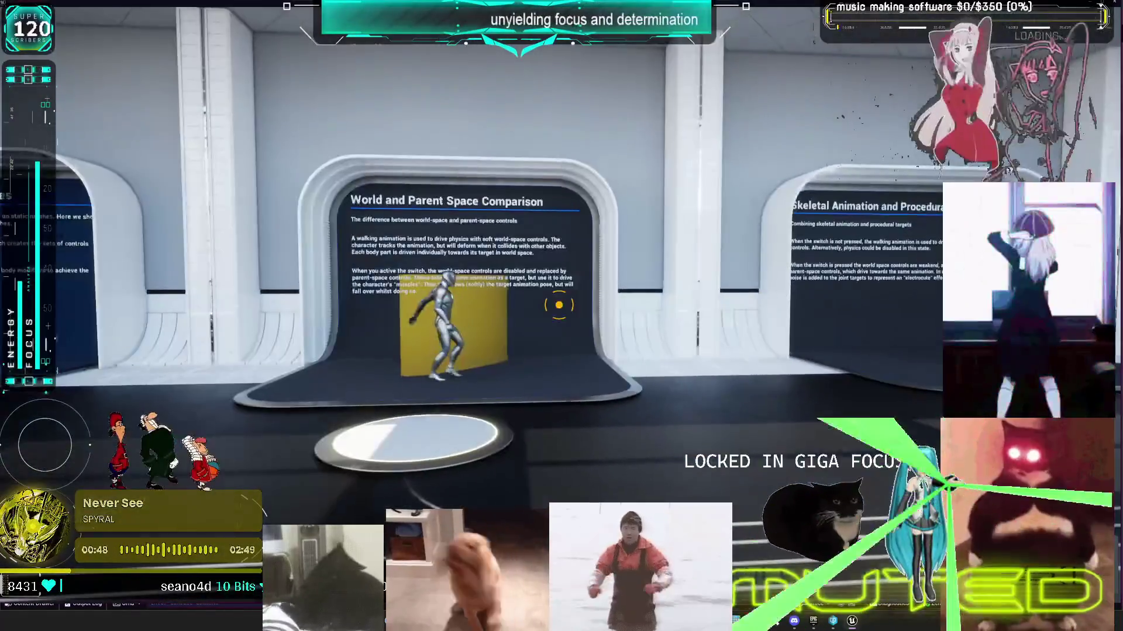
key(w)
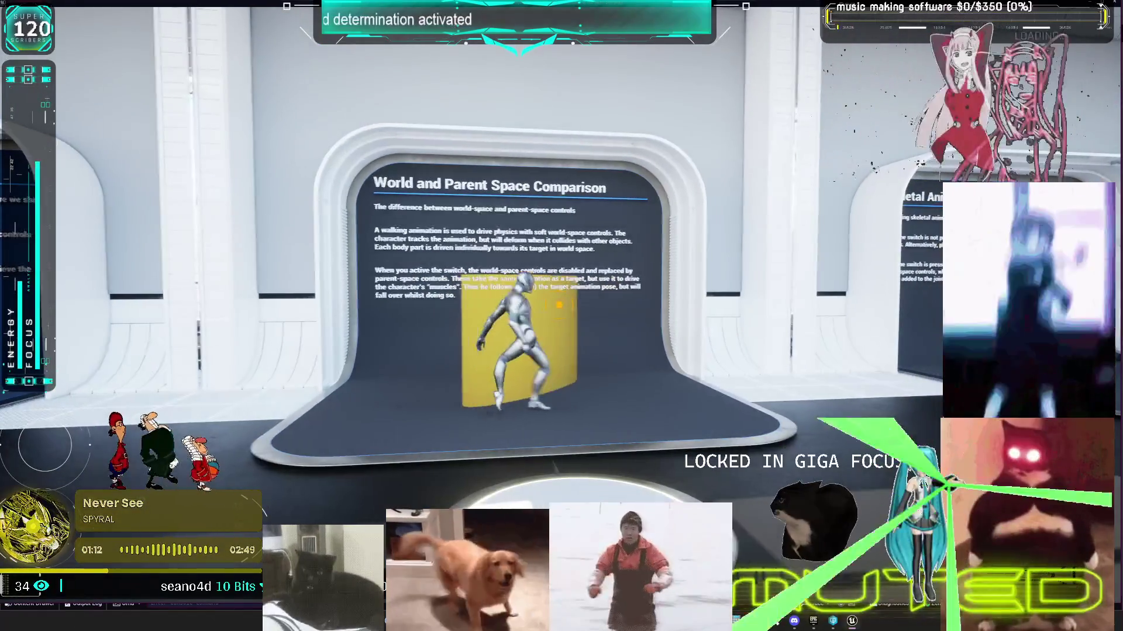
Step: Tour the Skeletal Animation and Procedural Targets and Combining Many Controls and Interactions exhibits
key(d)
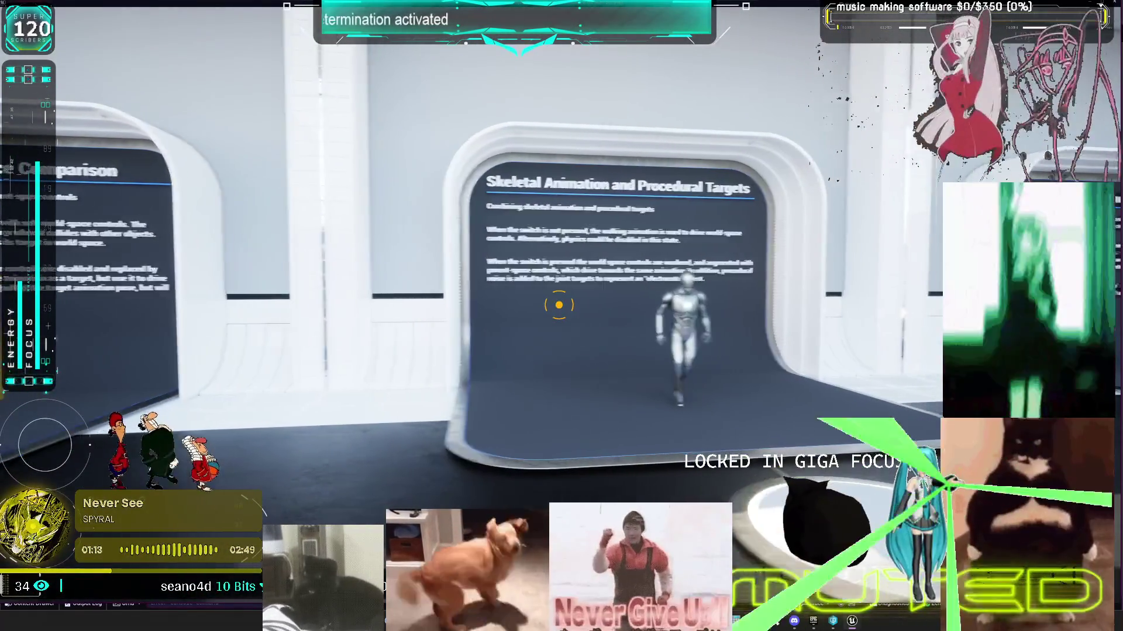
key(w)
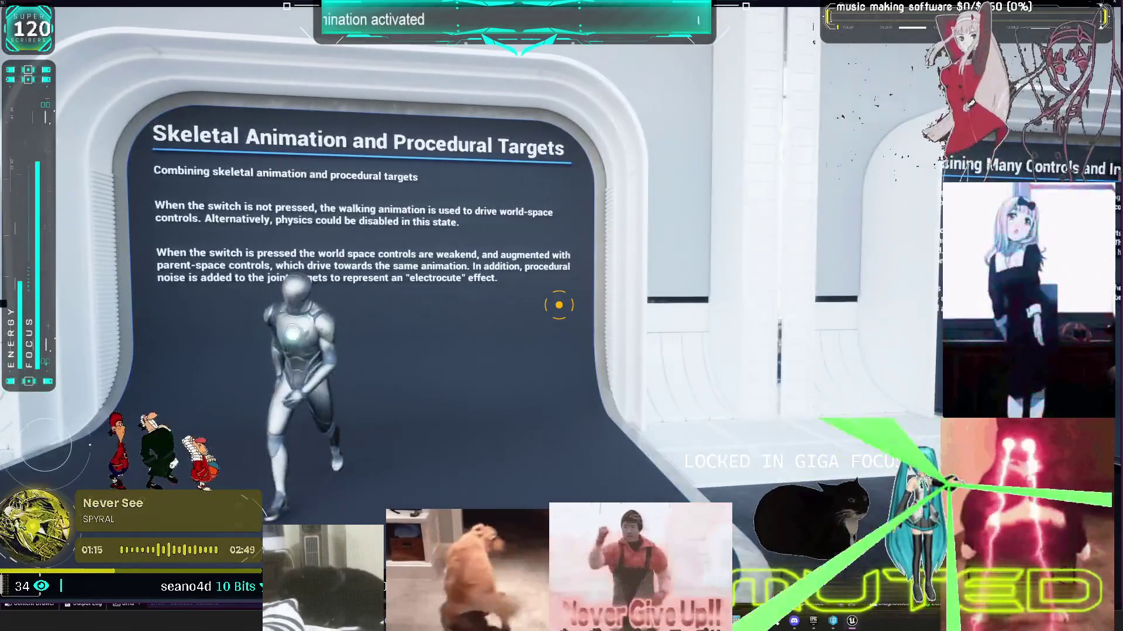
key(d)
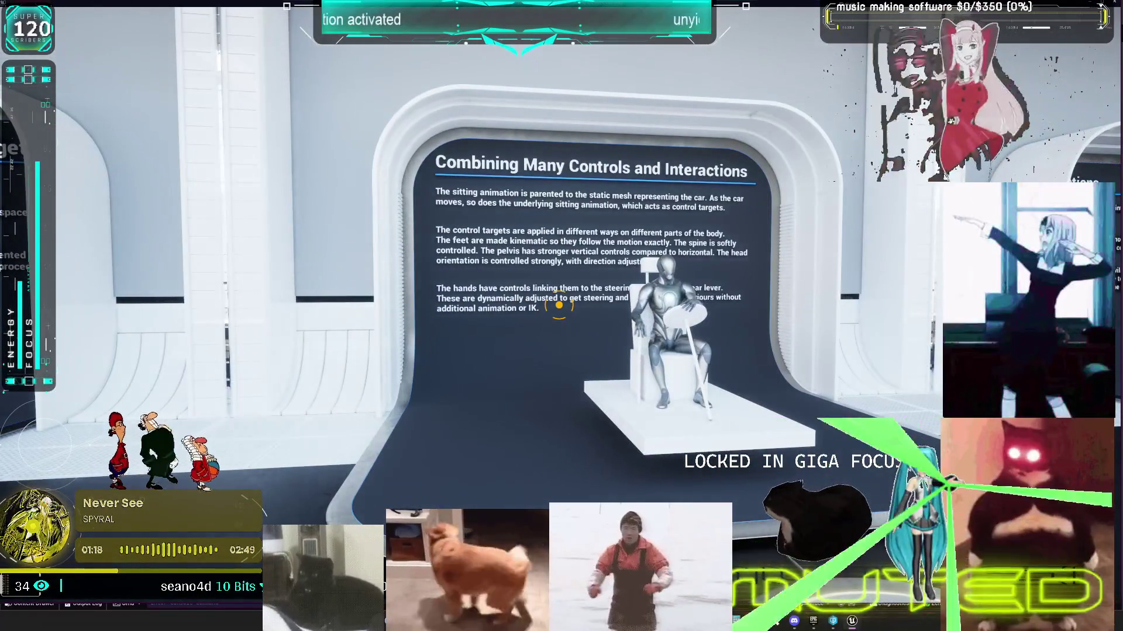
key(a)
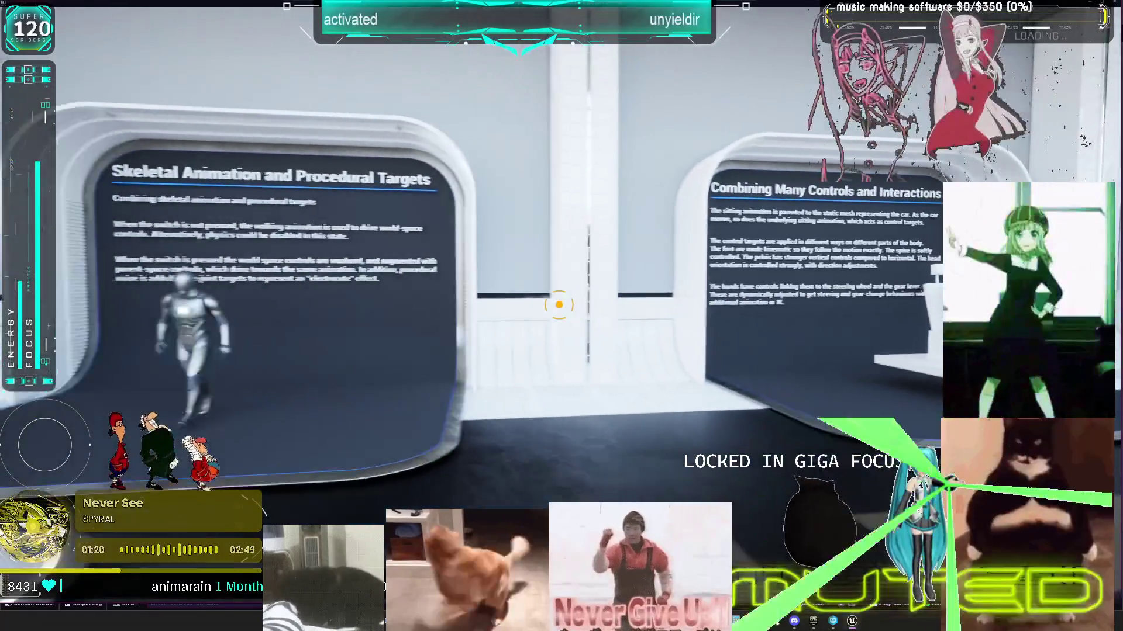
key(w)
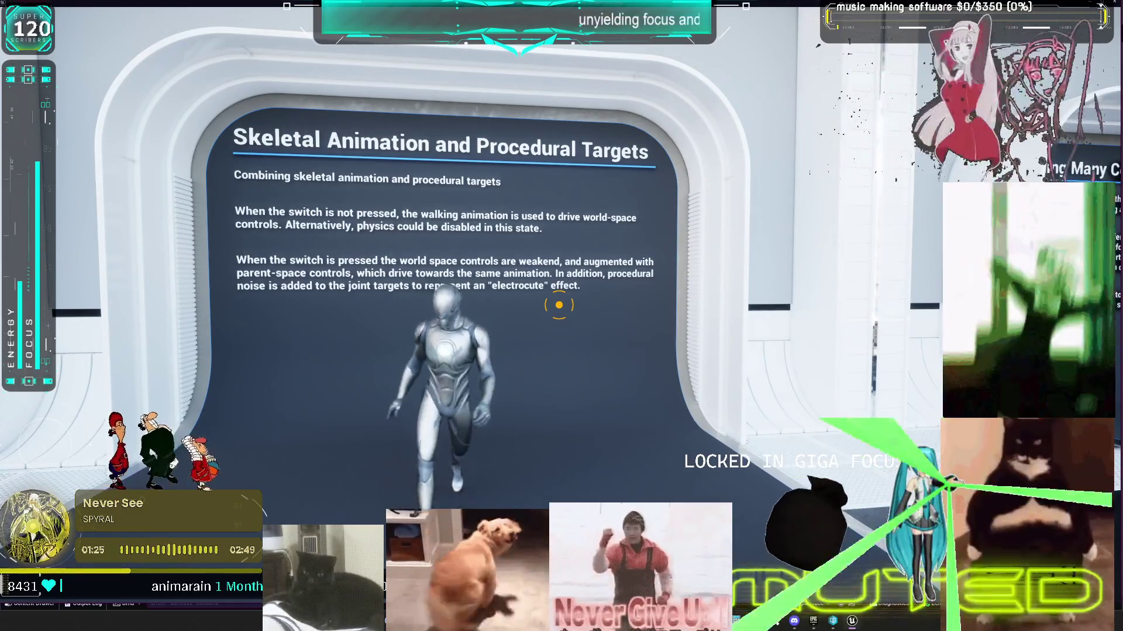
key(d)
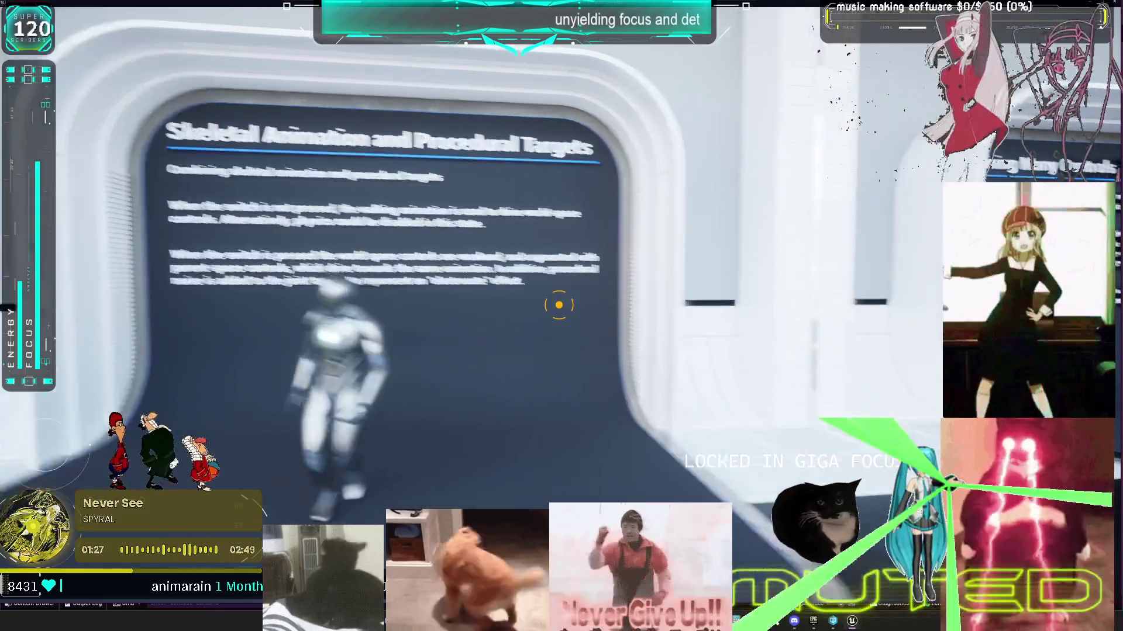
key(w)
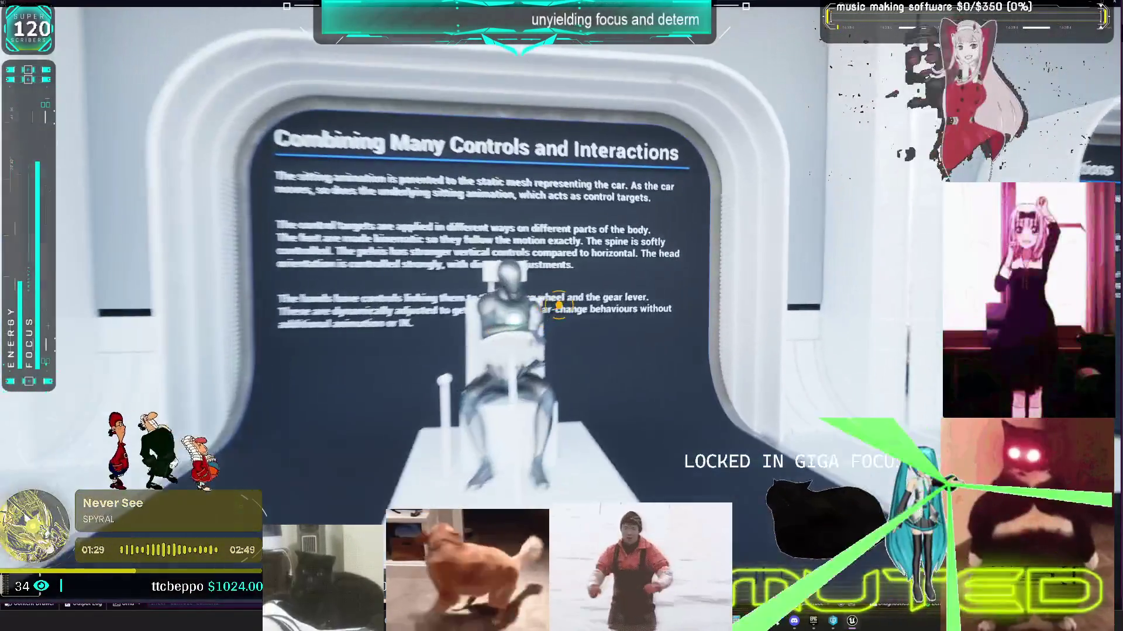
Step: Move on past Hit Reactions to the Ledge Hanging exhibit, then stop play
key(d)
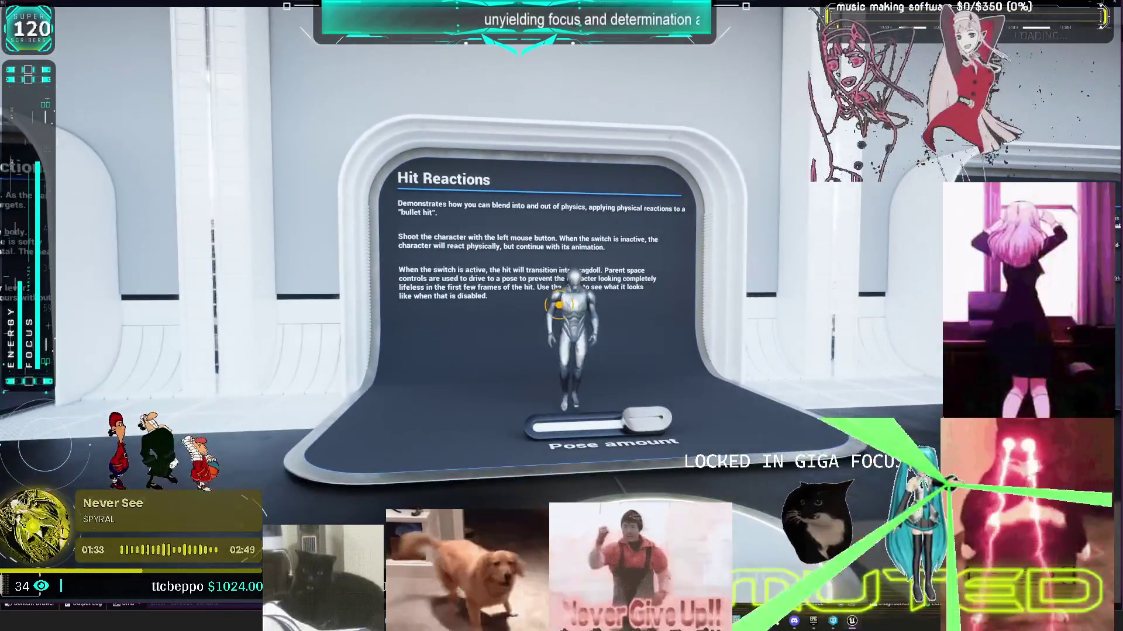
key(d)
key(d)
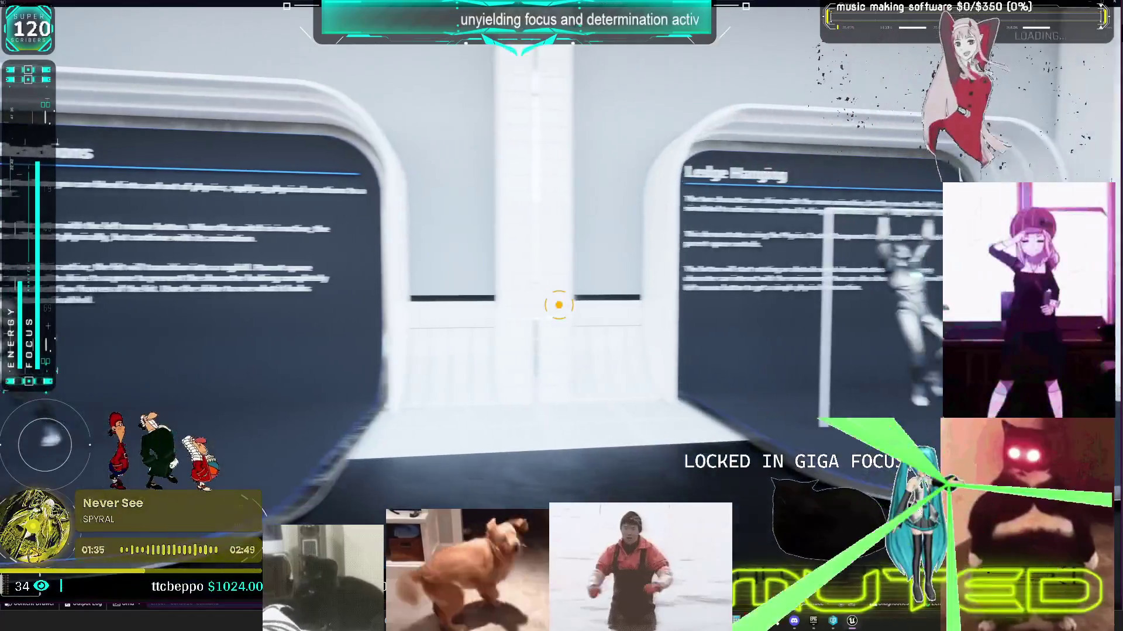
key(w)
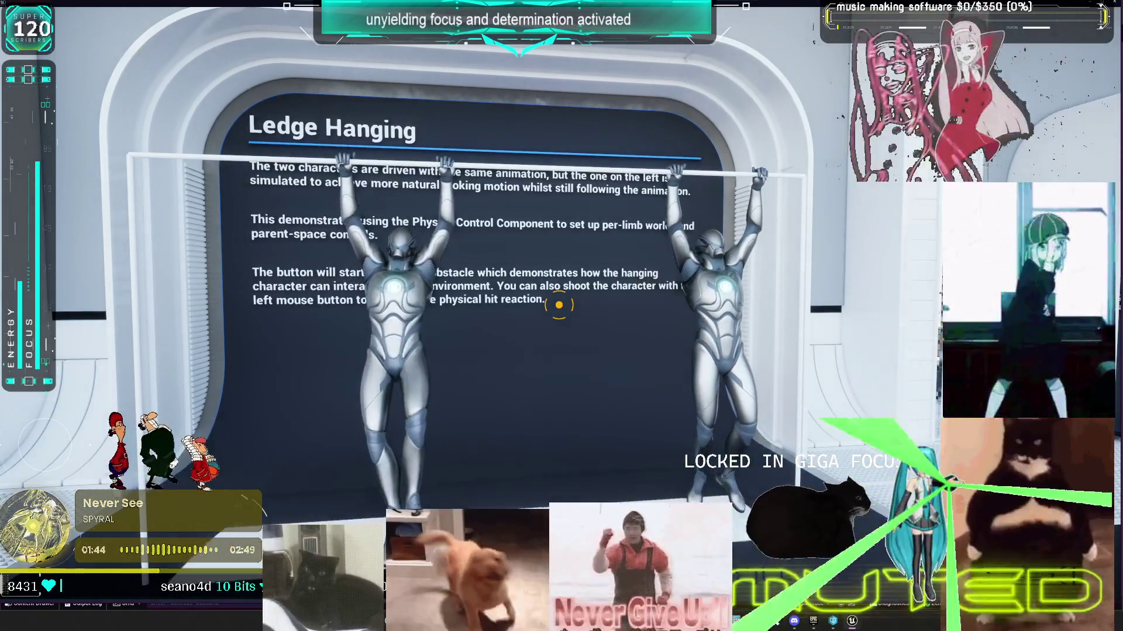
key(a)
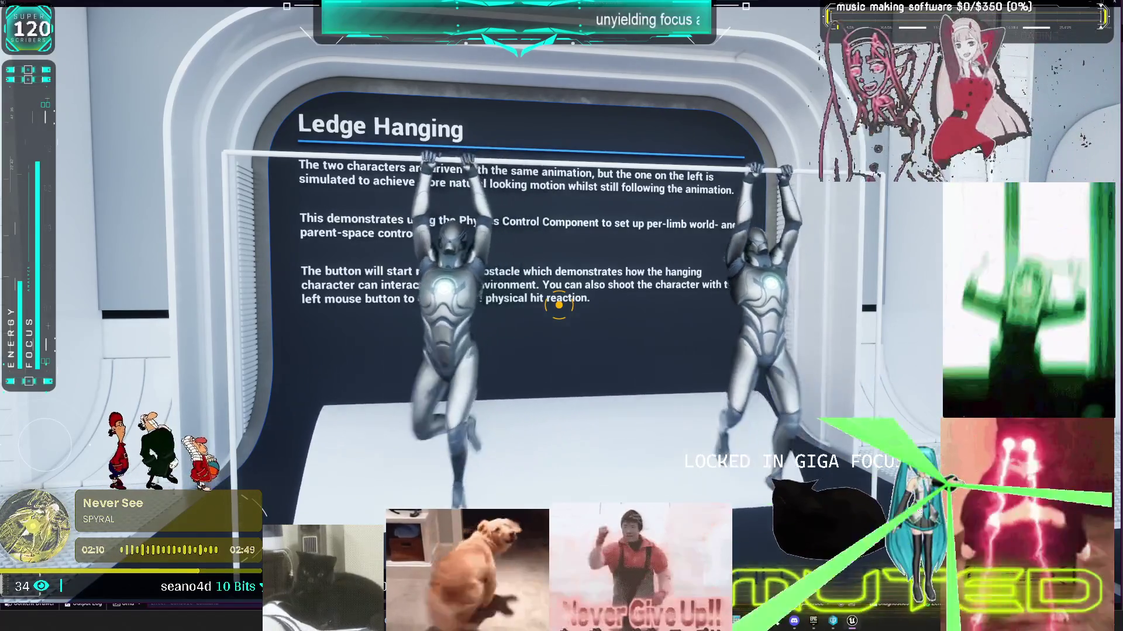
key(Escape)
click(79, 5)
Step: Open the HangingPosts Blueprint and inspect the World Space Spine Params in the limb-control block
scroll(938, 351, down, 15)
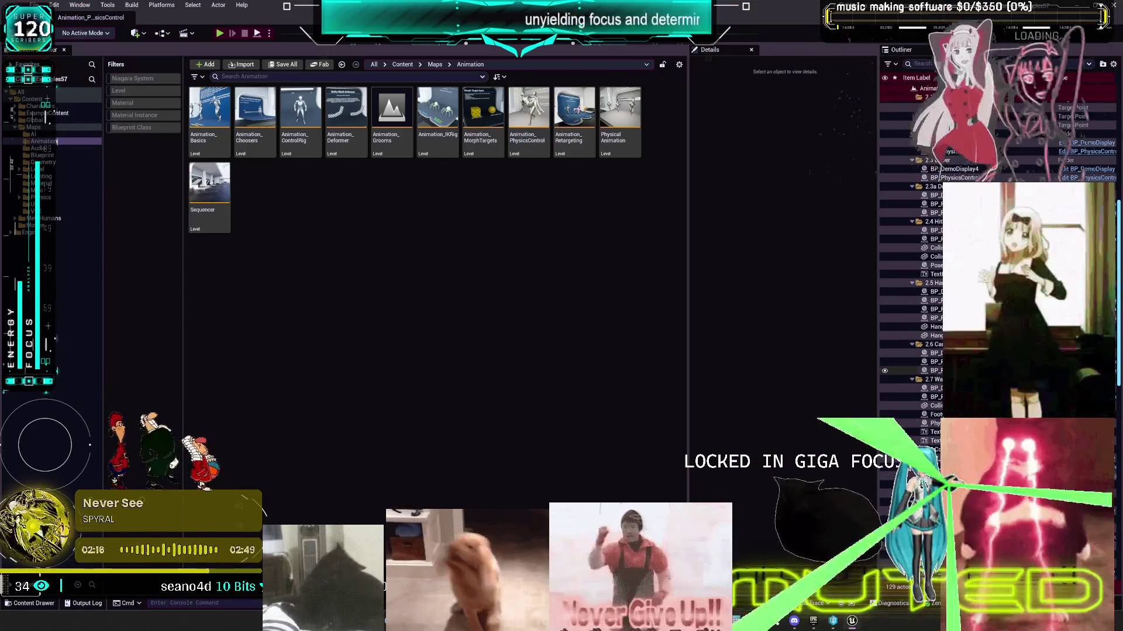
click(932, 336)
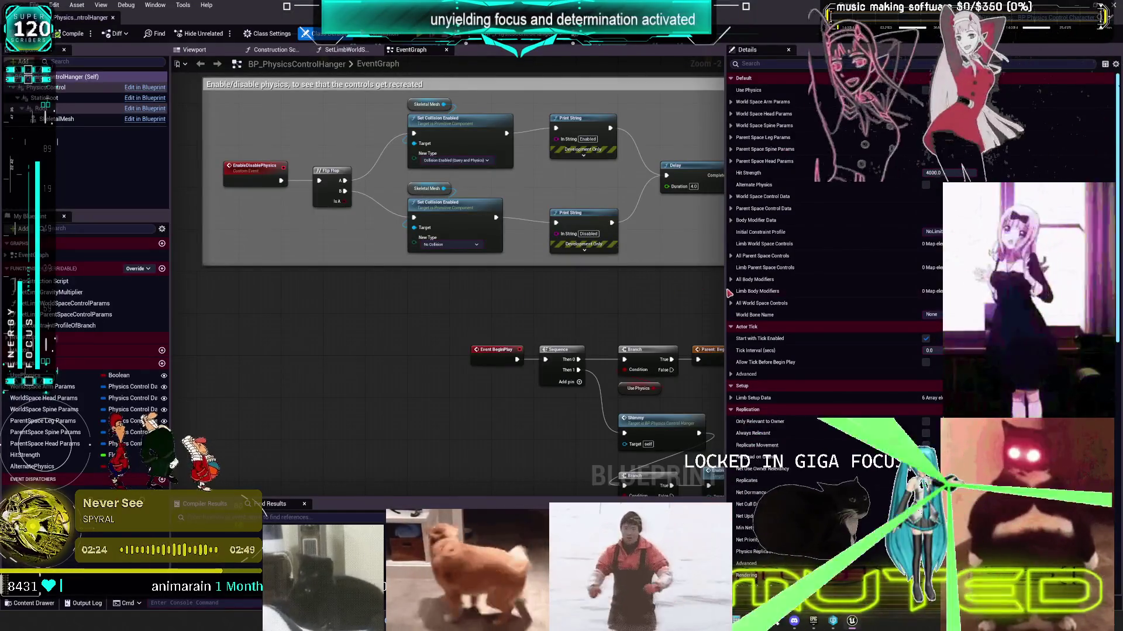
drag(725, 289, 1021, 289)
drag(807, 316, 618, 217)
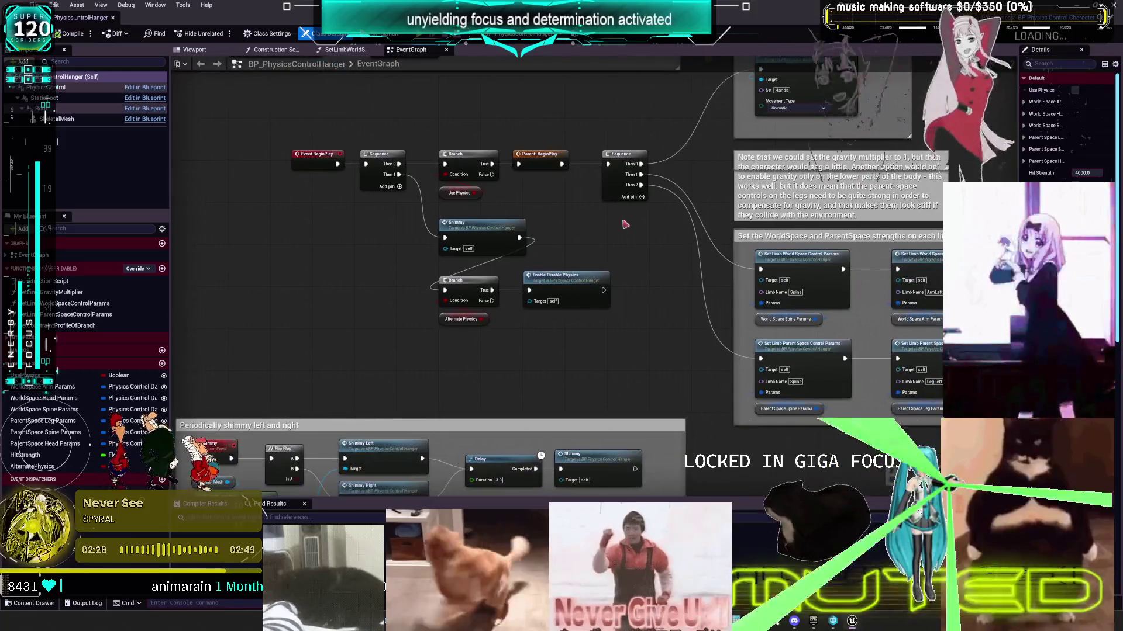
mouse_move(874, 240)
mouse_down()
mouse_move(457, 177)
mouse_move(571, 239)
mouse_move(595, 301)
mouse_move(671, 228)
mouse_move(628, 346)
mouse_move(620, 117)
mouse_move(561, 257)
mouse_move(502, 234)
mouse_move(486, 280)
mouse_up()
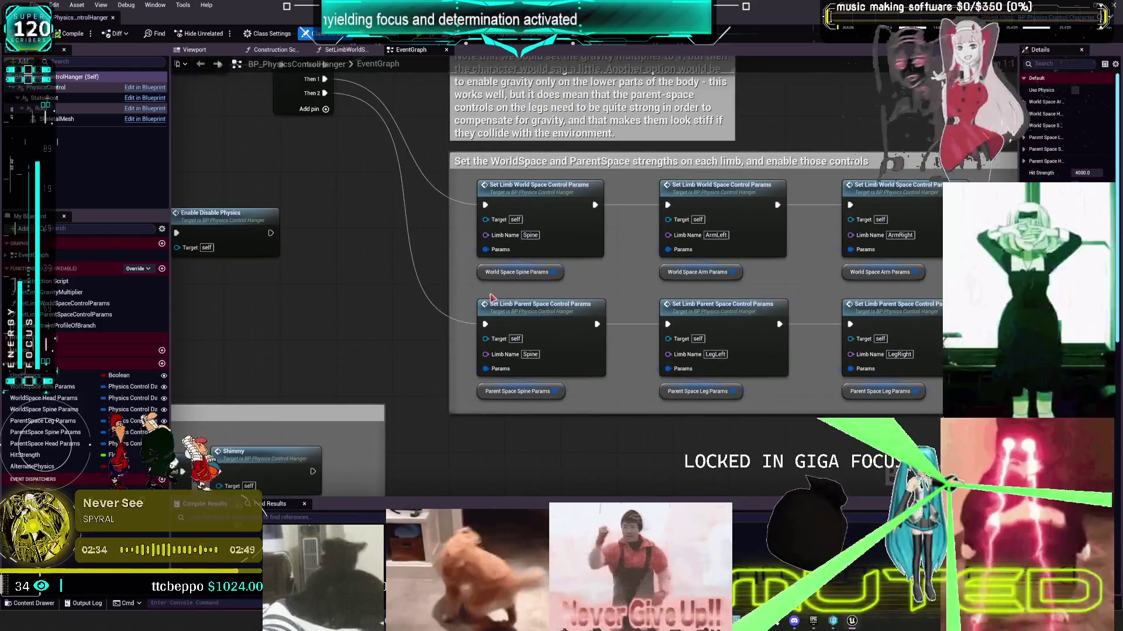
click(485, 277)
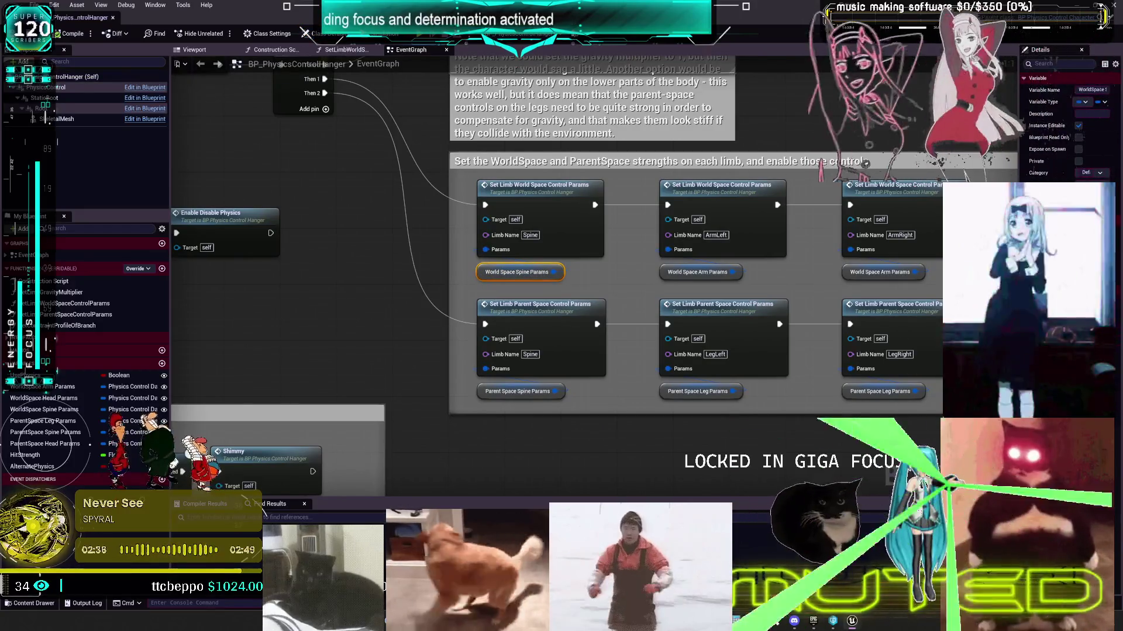
Step: Check the Spine, ArmLeft, ArmRight and Head world-space nodes, then open SetLimbWorldSpaceControlParams
drag(867, 264, 695, 255)
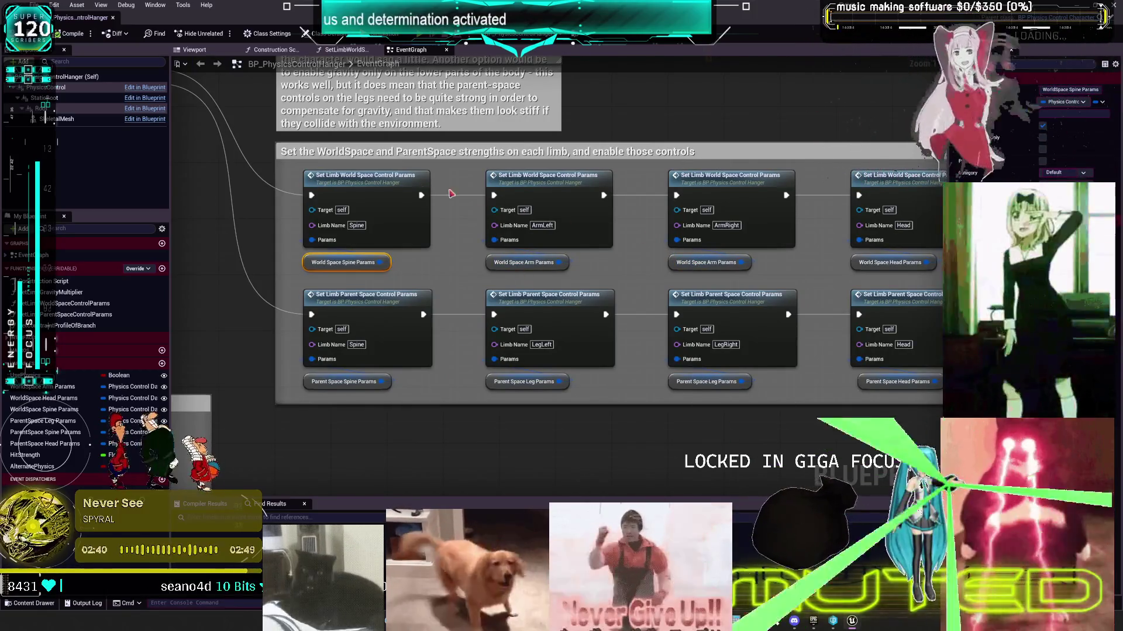
click(367, 182)
click(542, 182)
click(713, 186)
click(915, 182)
drag(915, 182, 770, 182)
double_click(769, 182)
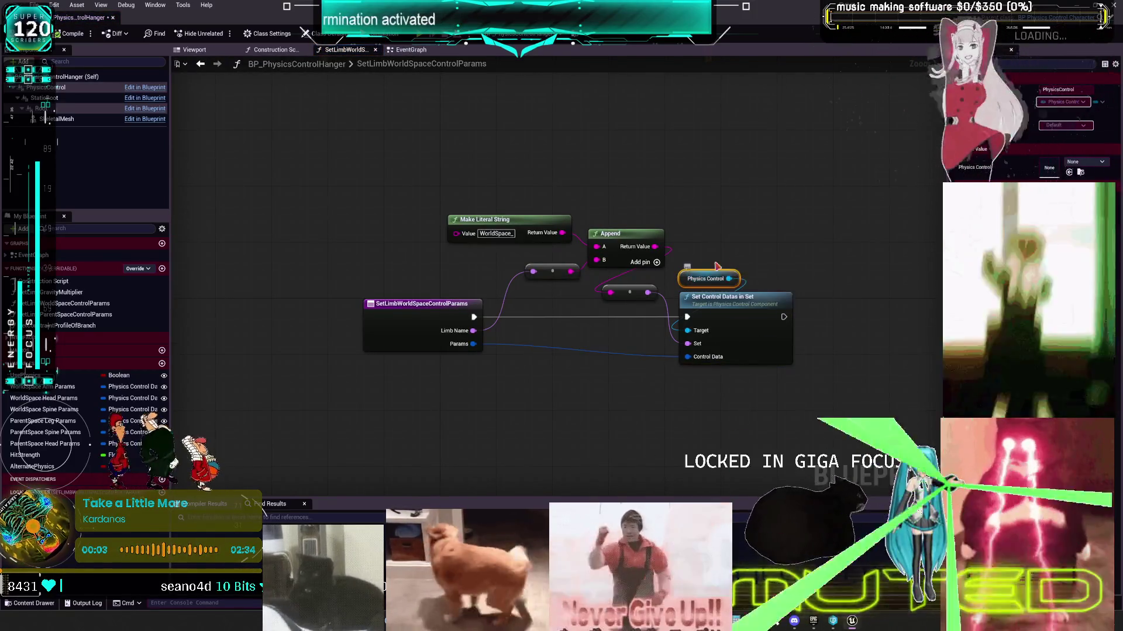
Step: Return to the EventGraph and inspect the LegRight and Head parent-space nodes and Parent Space Head Params
click(200, 64)
click(604, 321)
click(778, 307)
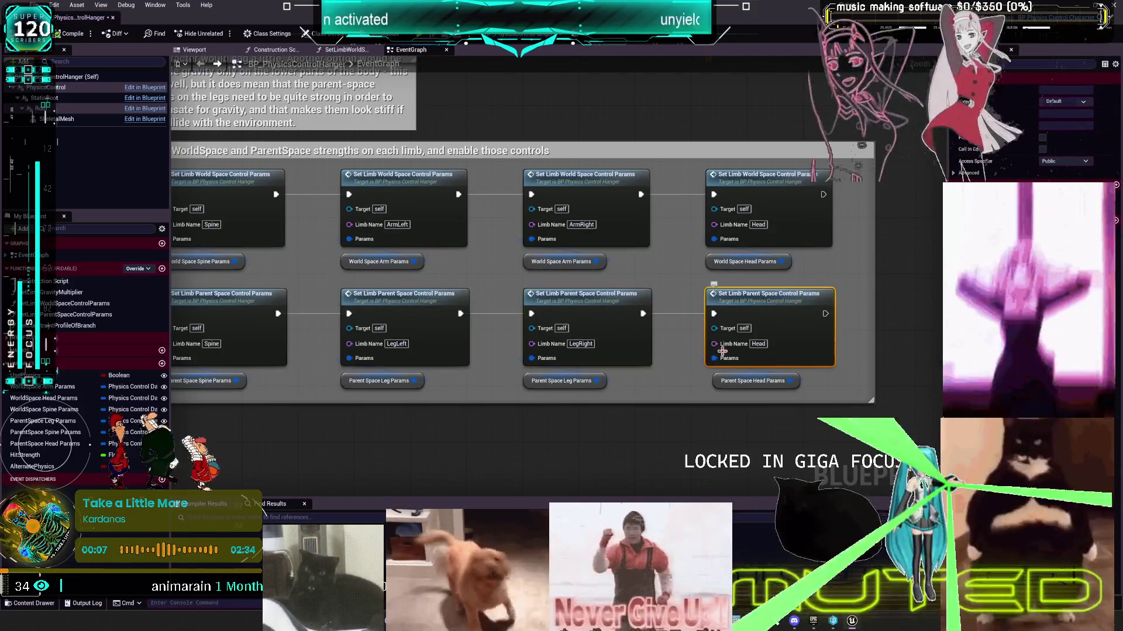
mouse_move(499, 422)
mouse_down()
mouse_move(682, 396)
mouse_move(435, 386)
mouse_up()
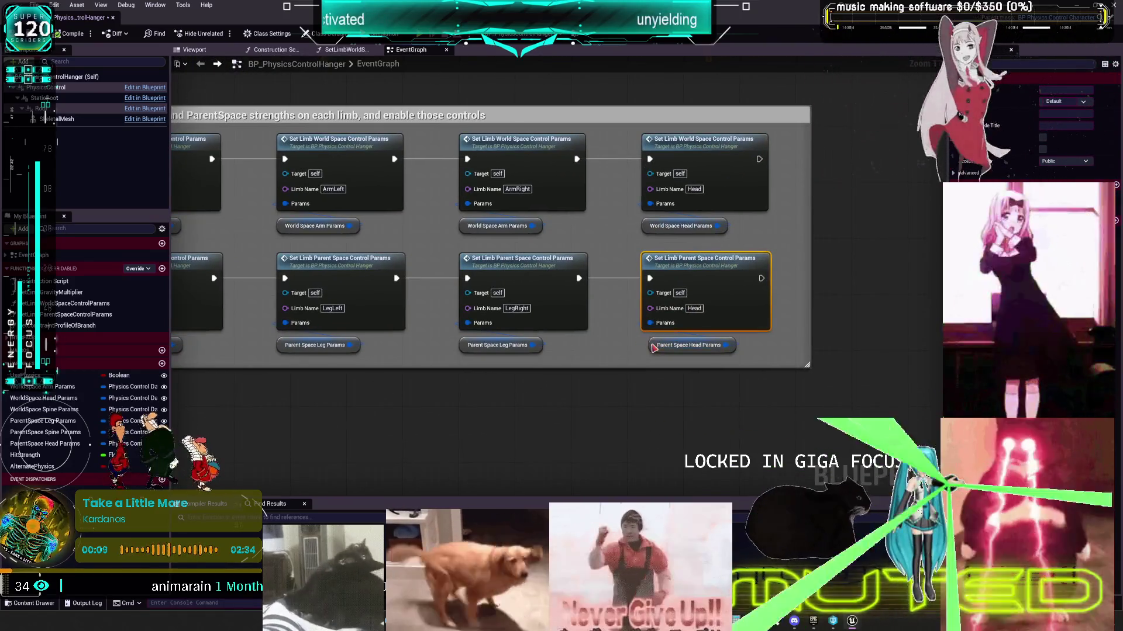
click(652, 345)
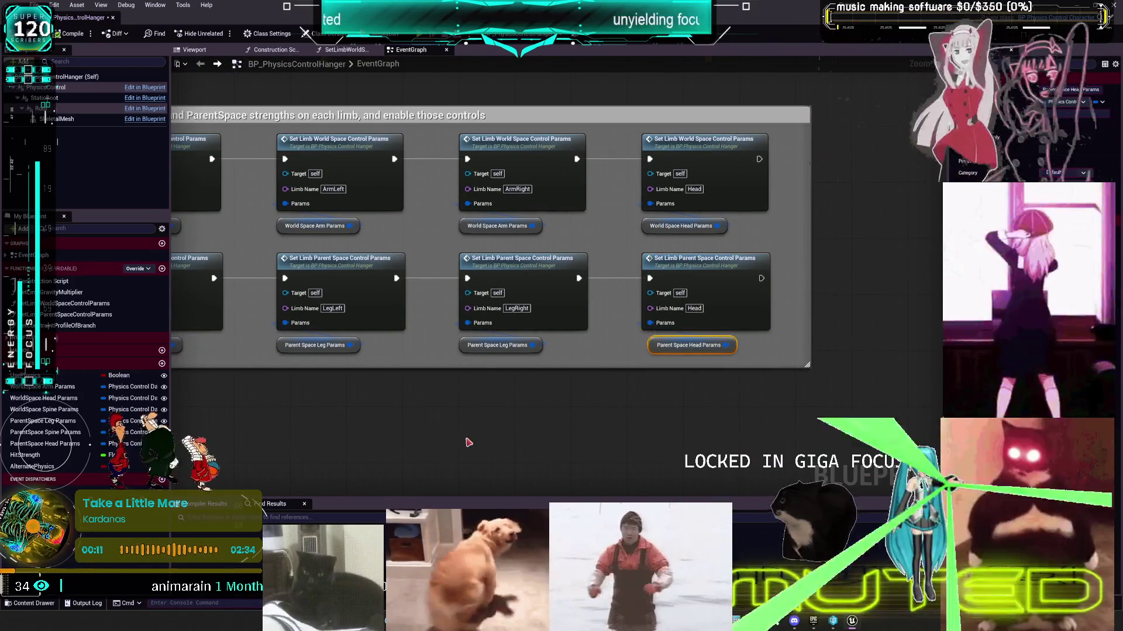
mouse_move(552, 400)
mouse_down()
mouse_move(663, 407)
mouse_move(593, 412)
mouse_up()
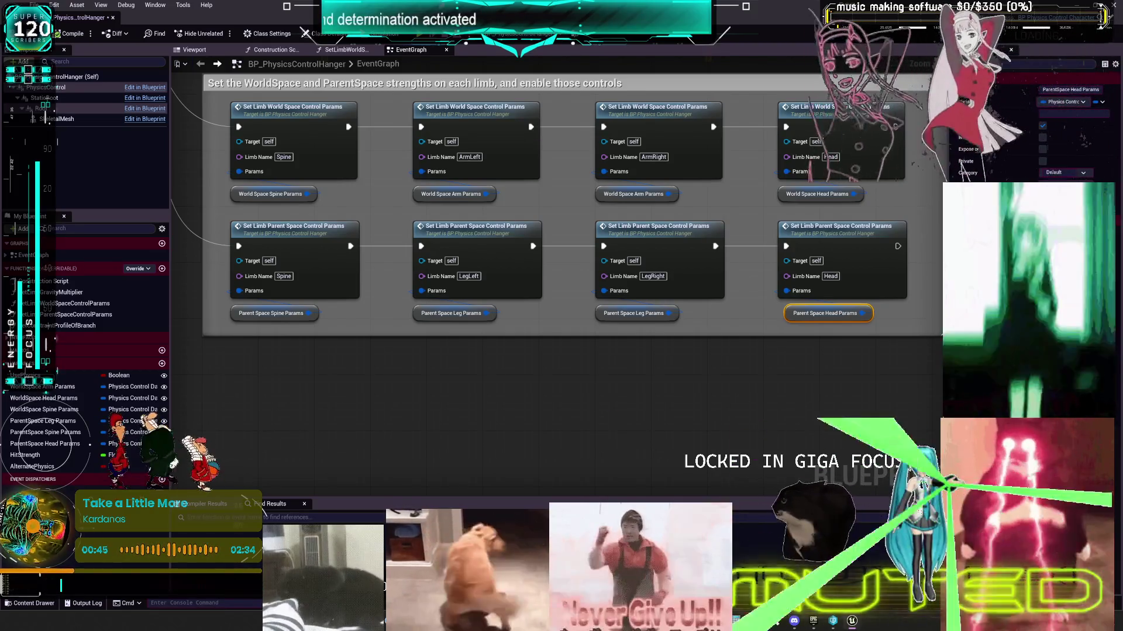
click(234, 193)
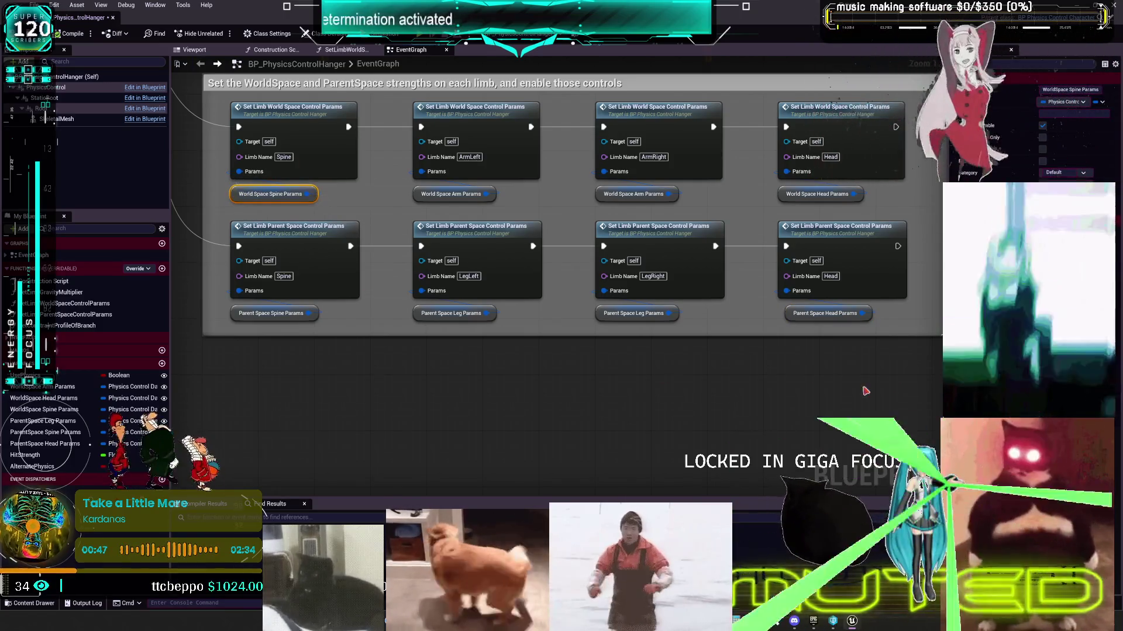
key(super+shift+s)
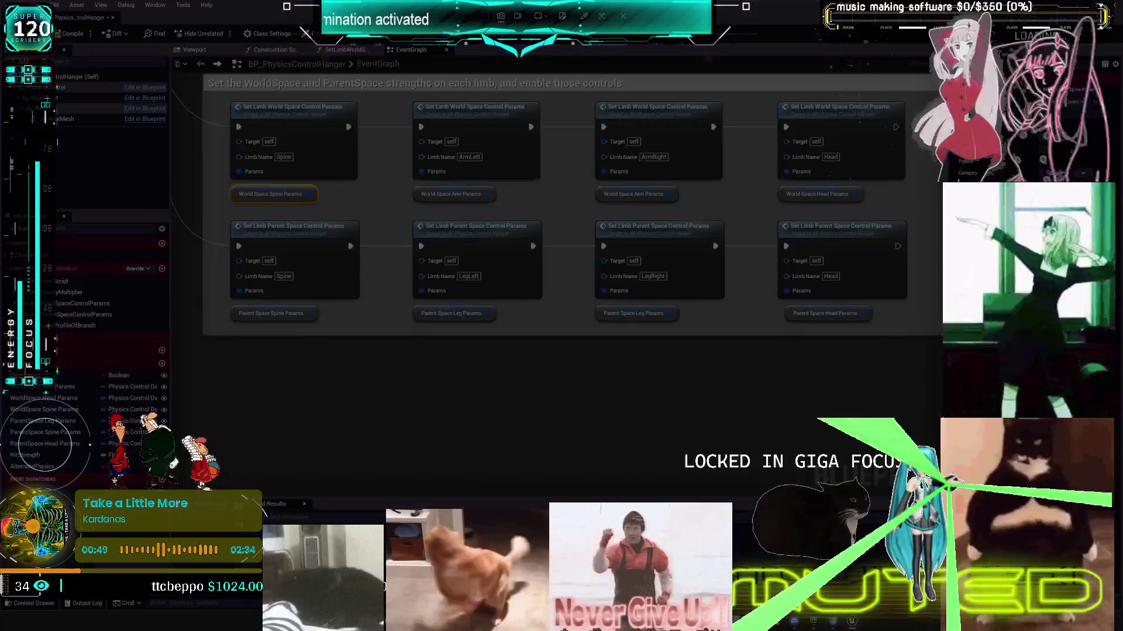
key(Escape)
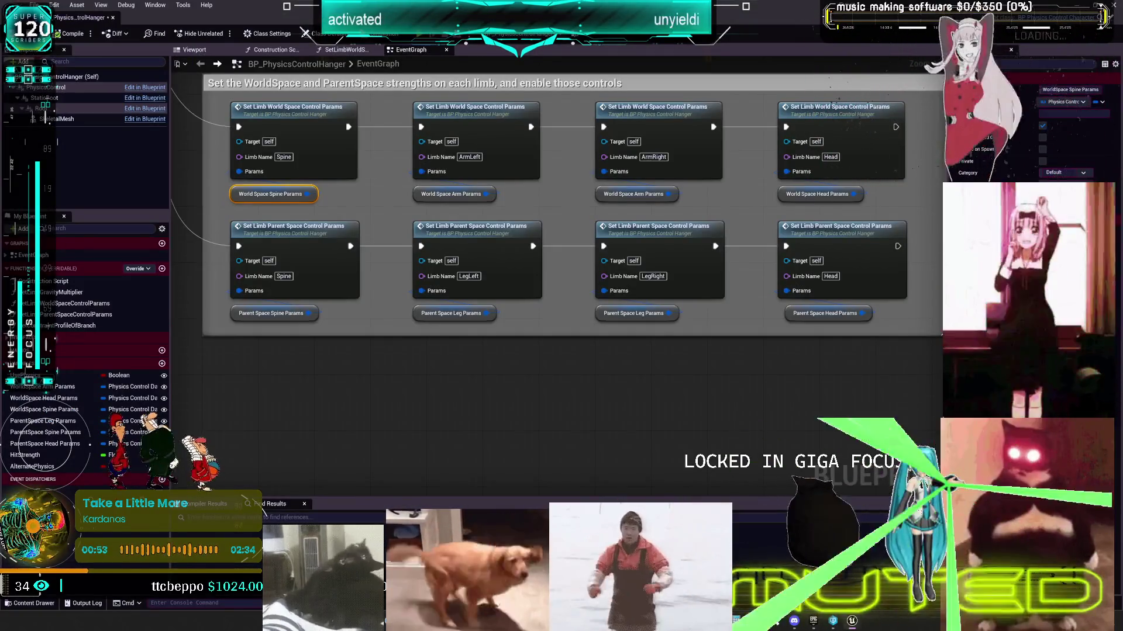
click(754, 622)
key(alt+Tab)
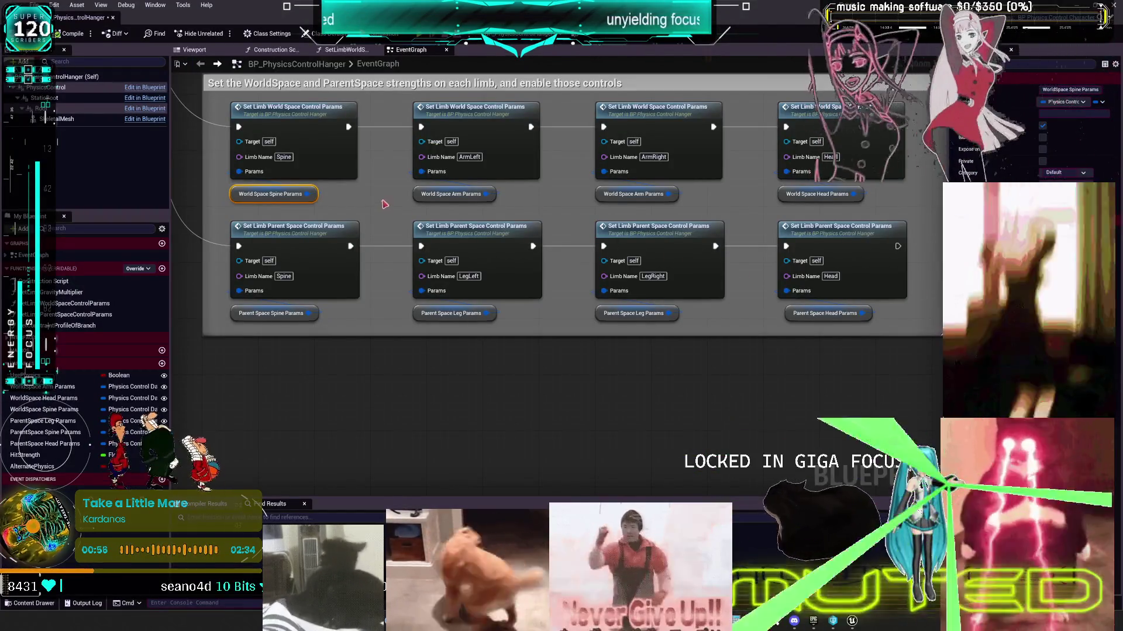
drag(385, 206, 439, 231)
key(super+shift+s)
drag(417, 134, 274, 221)
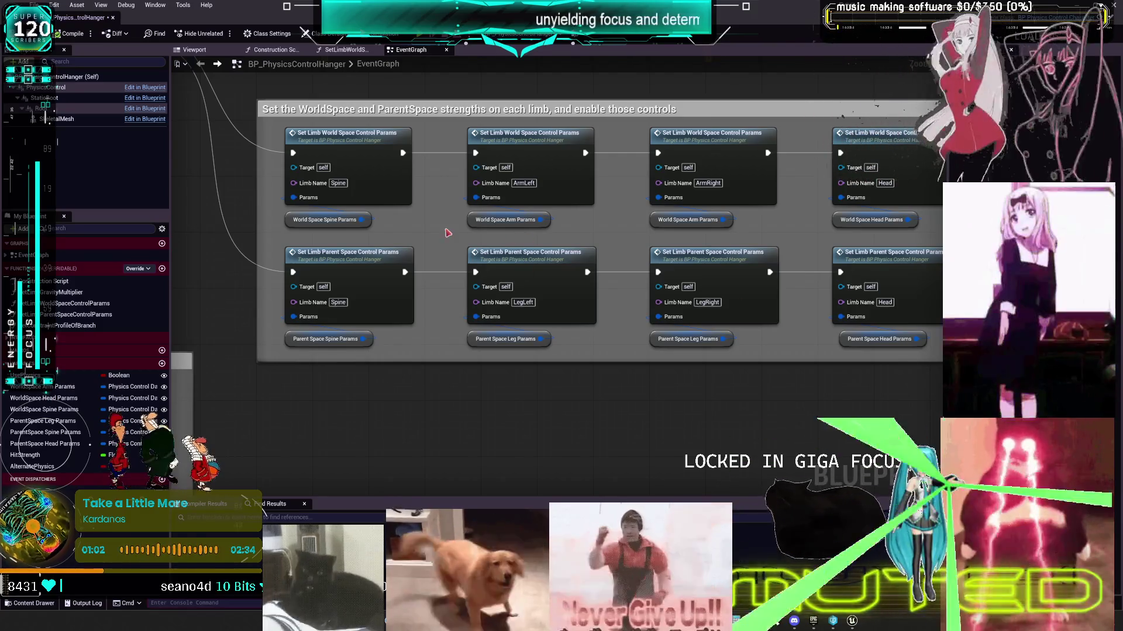
click(471, 221)
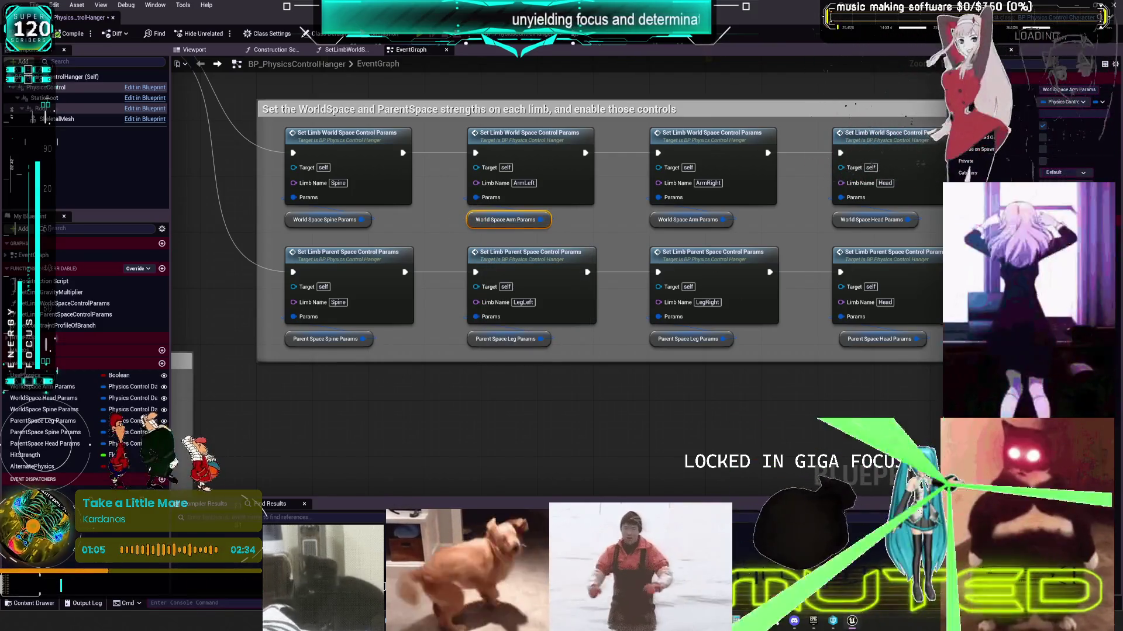
key(super+shift+s)
key(Escape)
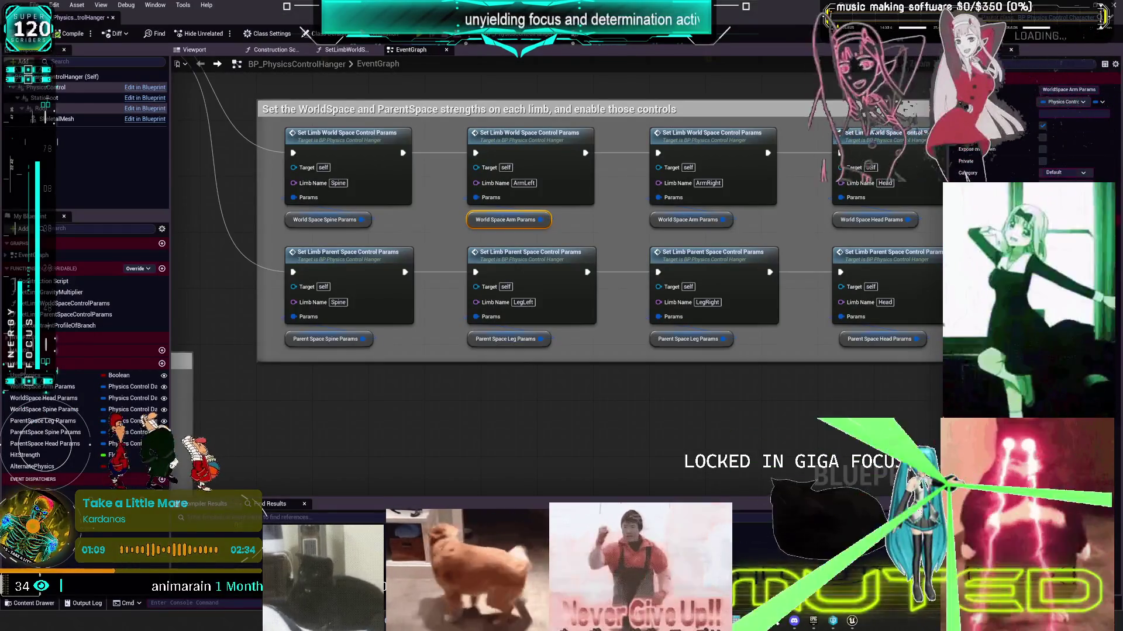
click(585, 214)
key(super+shift+s)
mouse_move(599, 117)
mouse_down()
mouse_move(535, 178)
mouse_move(453, 218)
mouse_up()
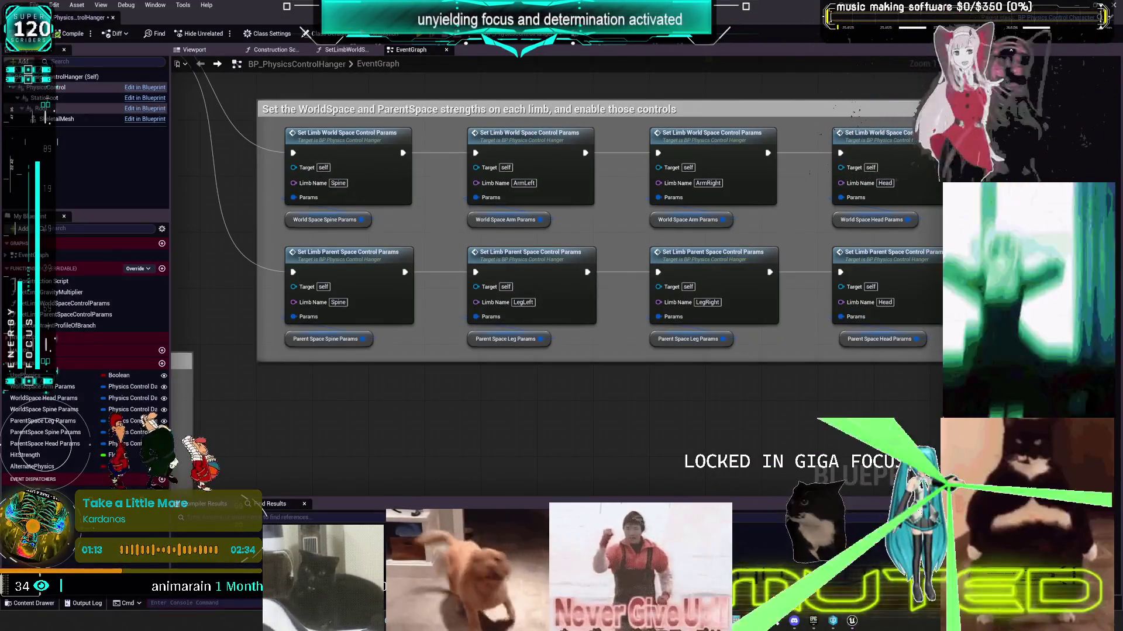
click(690, 221)
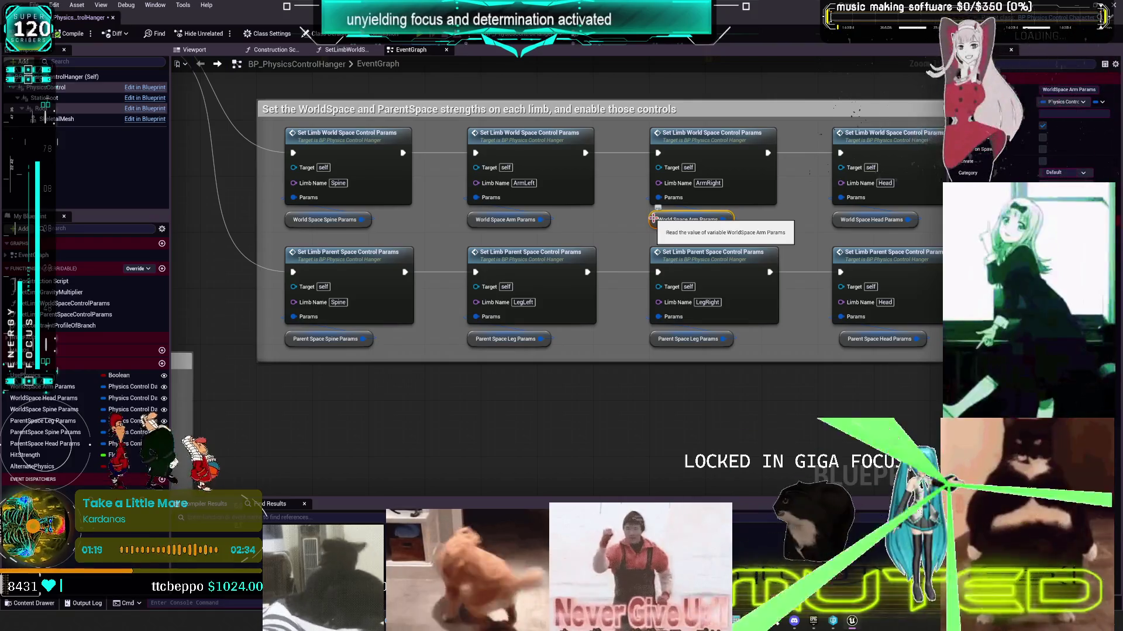
mouse_move(823, 335)
mouse_down()
mouse_move(777, 316)
mouse_move(737, 168)
mouse_up()
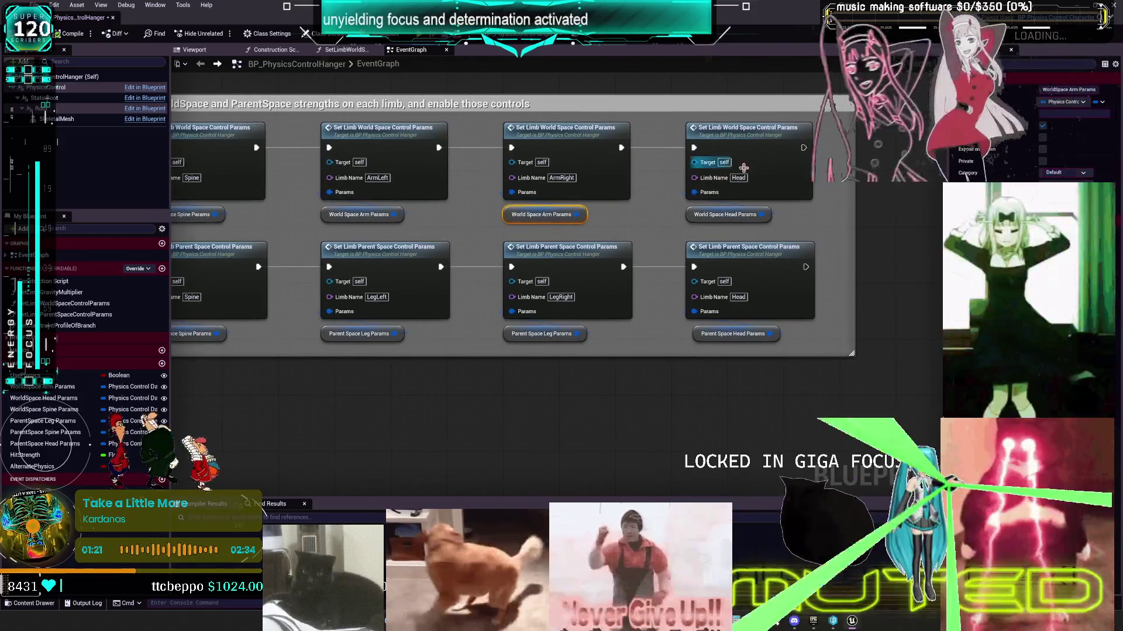
click(697, 216)
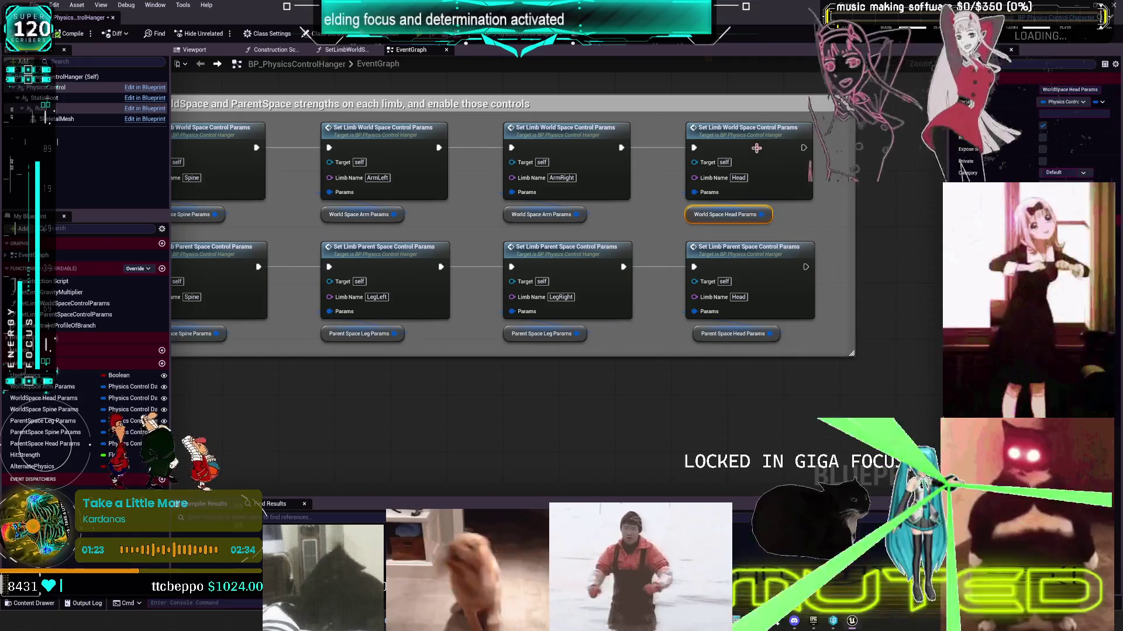
mouse_move(695, 217)
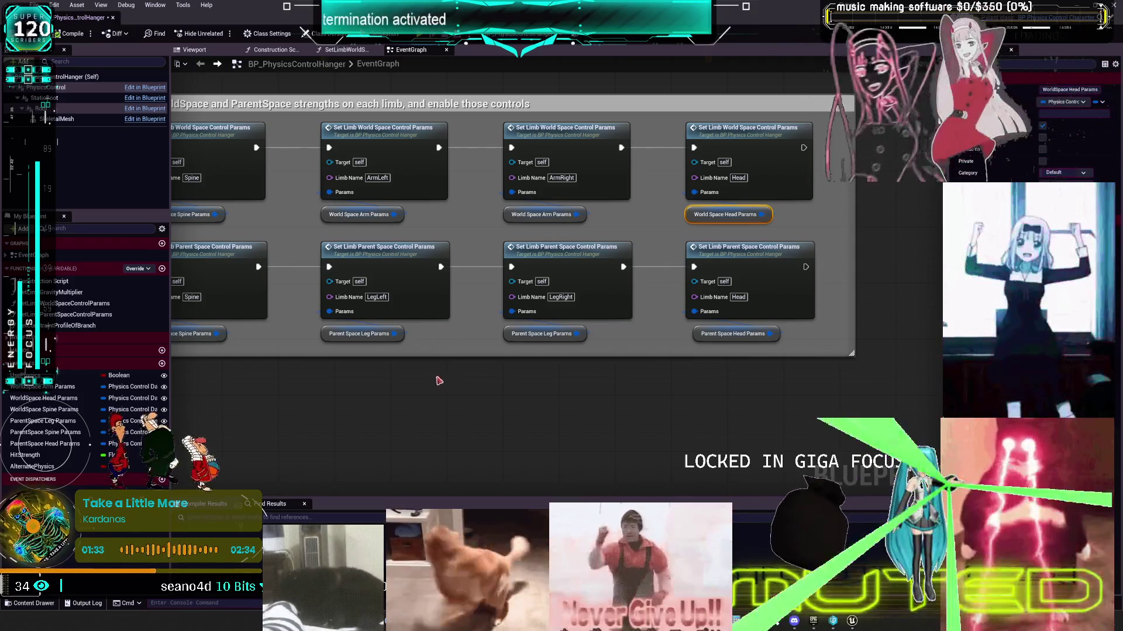
drag(440, 381, 554, 361)
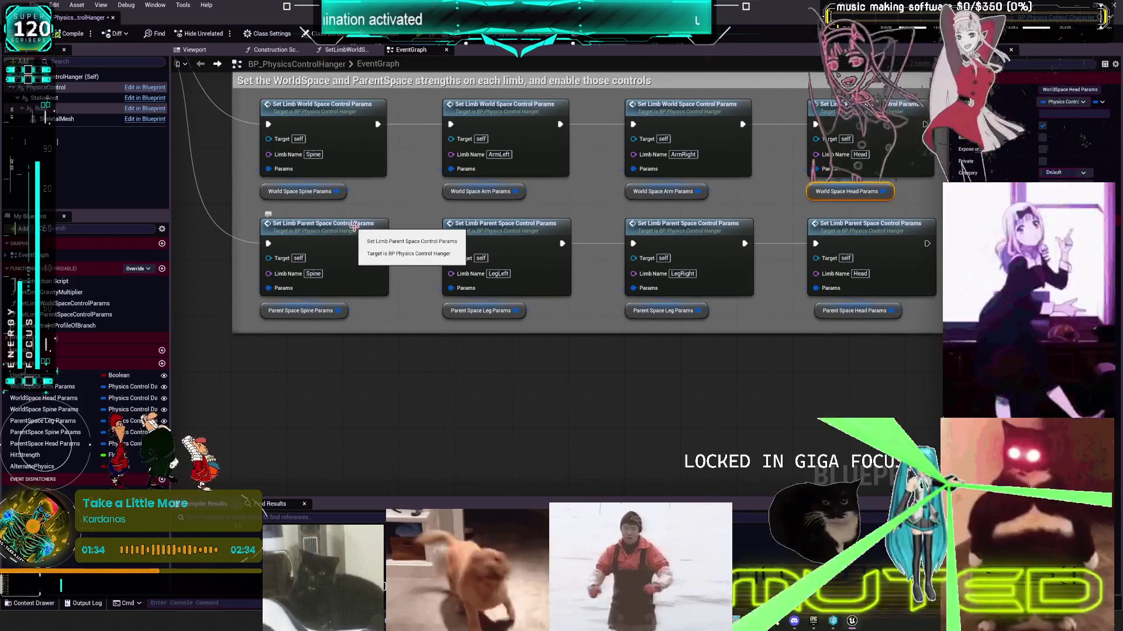
click(347, 235)
drag(348, 235, 506, 266)
click(474, 364)
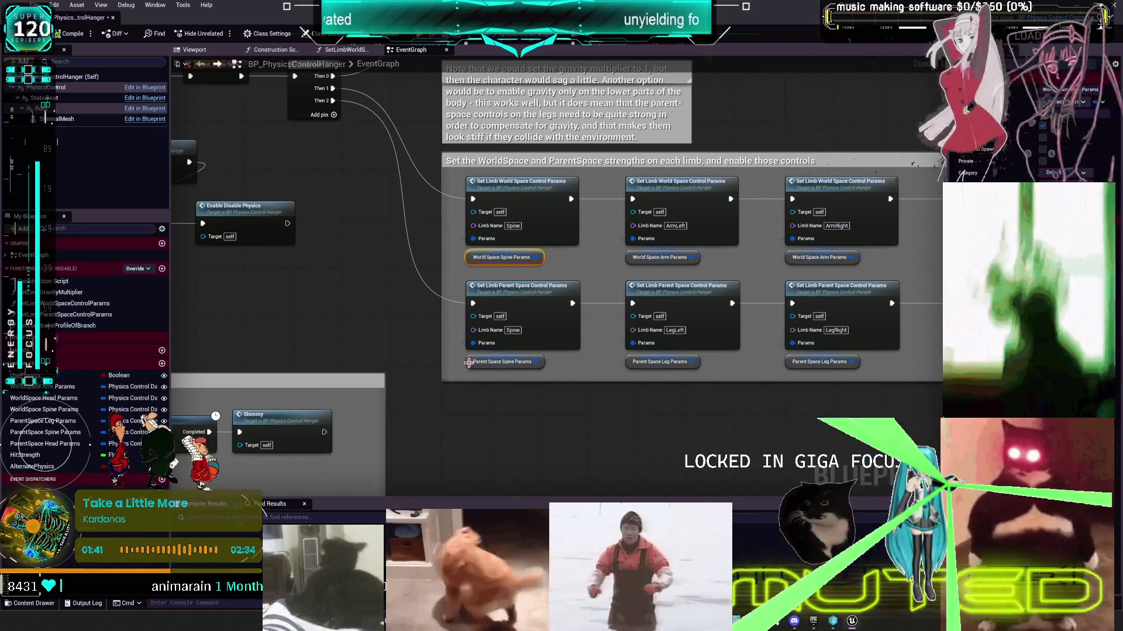
right_click(473, 363)
click(690, 432)
drag(715, 400, 582, 387)
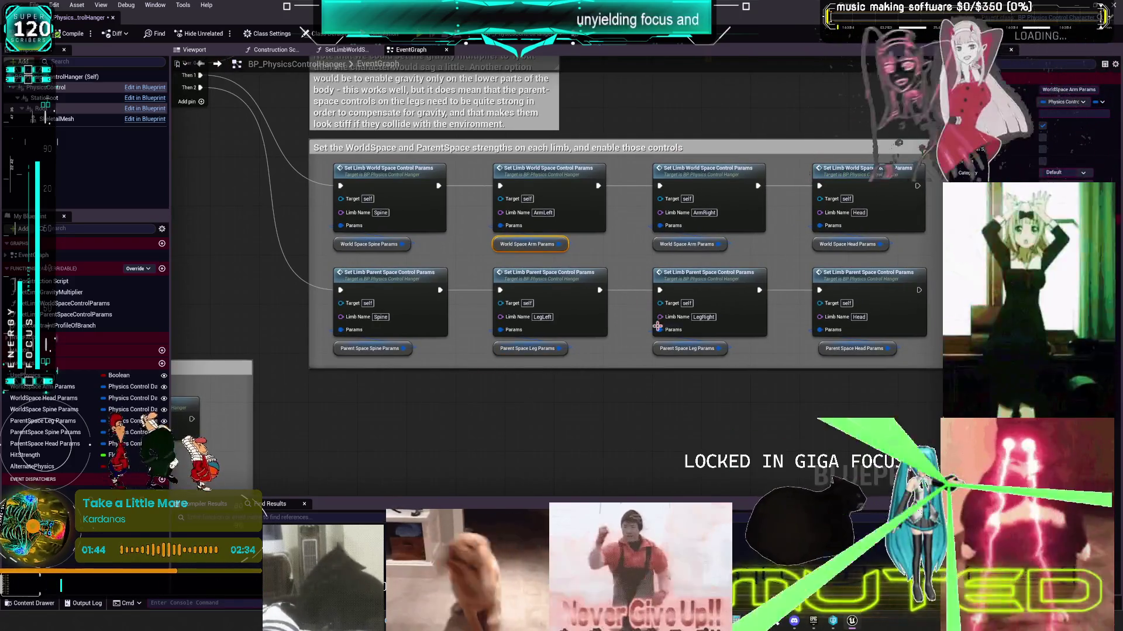
drag(754, 397, 677, 406)
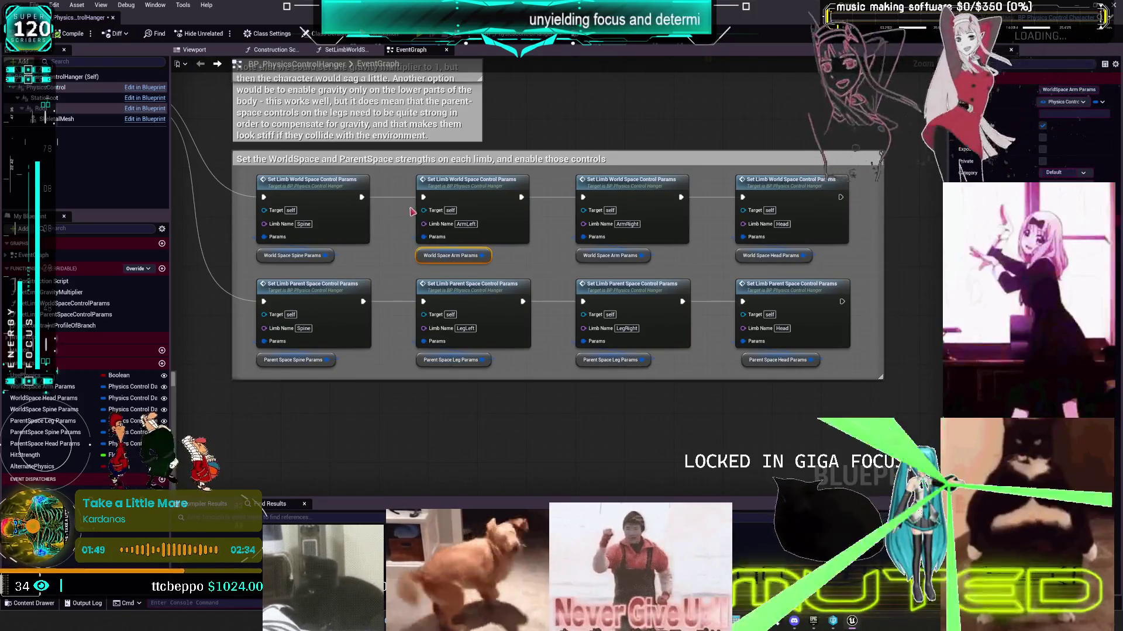